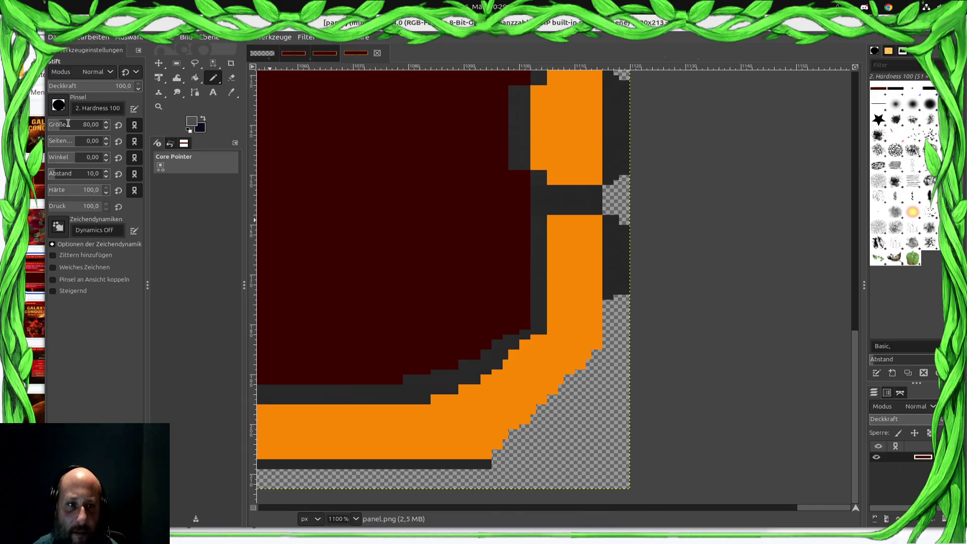
- Sample the orange border colour and draw an orange Pencil line along the corner's stepped diagonal
{"action": "left_click", "coordinate": [489, 450], "text": "ctrl"}
{"action": "left_click_drag", "start_coordinate": [497, 452], "coordinate": [593, 353]}
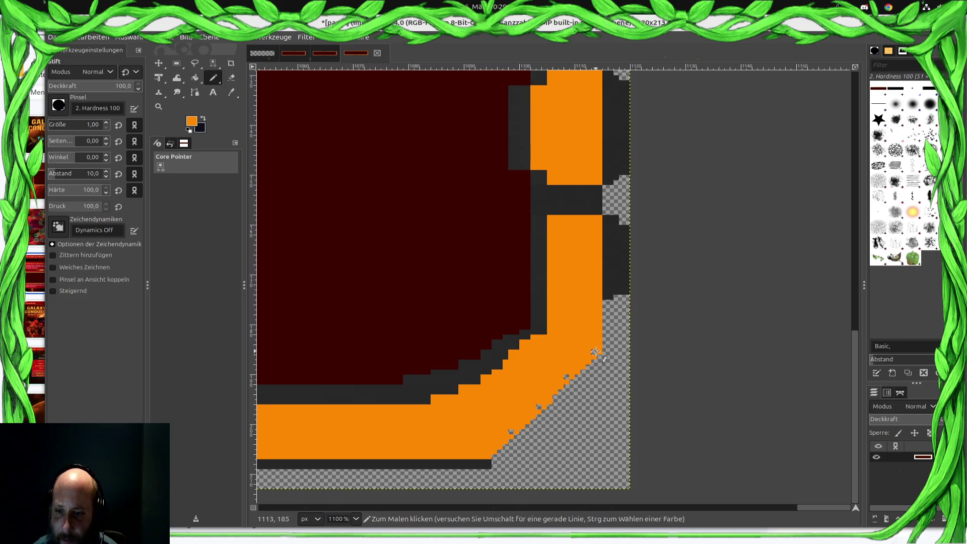
{"action": "left_click", "coordinate": [502, 438], "text": "shift"}
{"action": "left_click", "coordinate": [601, 356]}
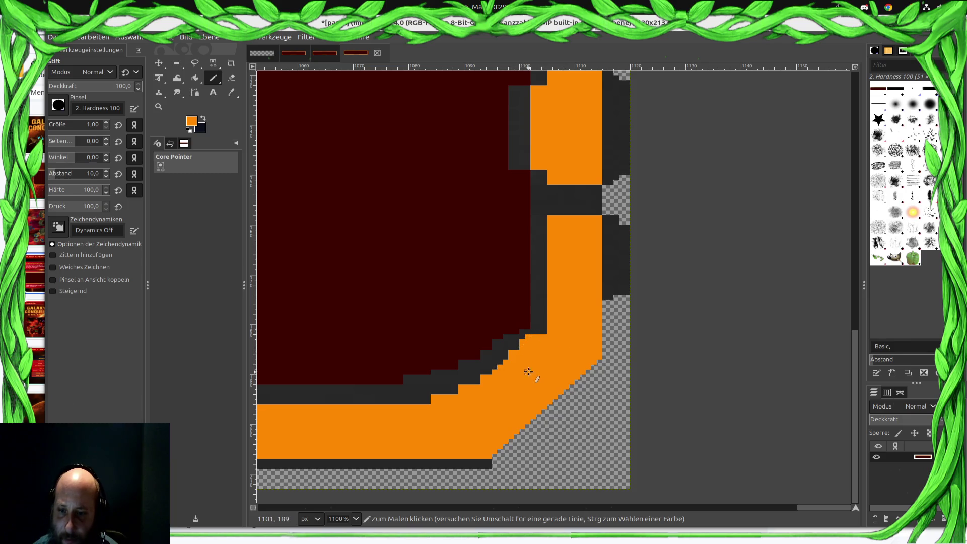
- Sample the dark grey outline colour, then the dark red fill colour, for the next touch-ups
{"action": "left_click", "coordinate": [528, 338], "text": "ctrl"}
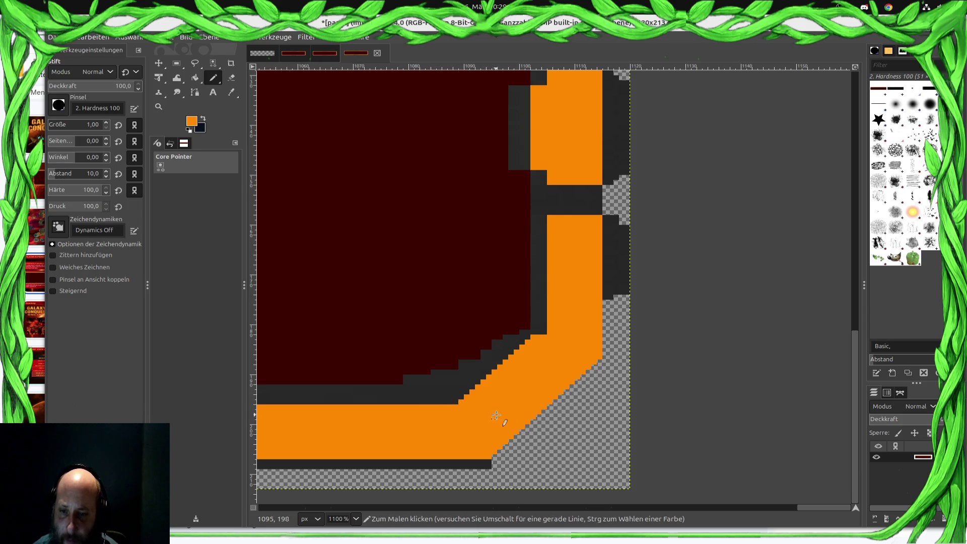
{"action": "left_click", "coordinate": [539, 337], "text": "ctrl"}
{"action": "scroll", "coordinate": [541, 343], "scroll_direction": "down", "scroll_amount": 5}
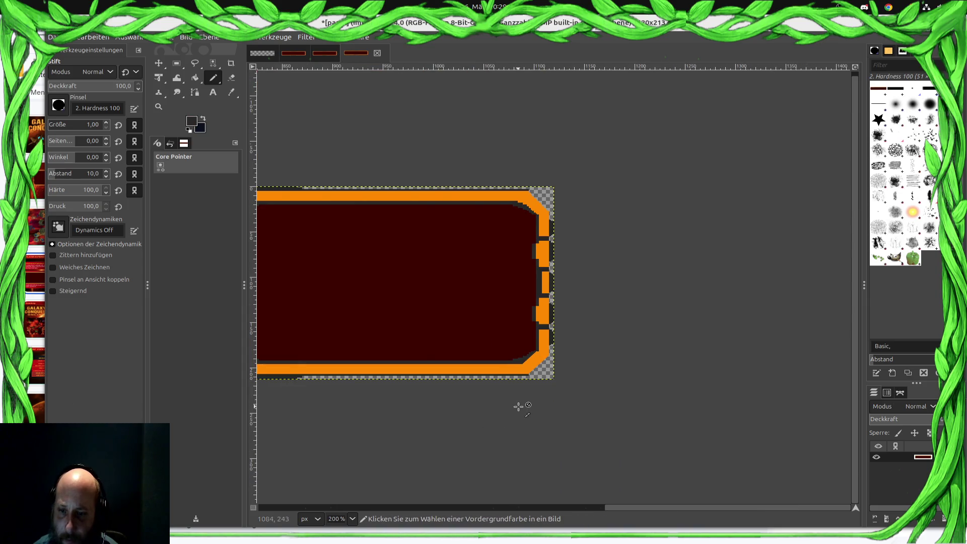
{"action": "scroll", "coordinate": [506, 382], "scroll_direction": "down", "scroll_amount": 1}
{"action": "scroll", "coordinate": [472, 381], "scroll_direction": "up", "scroll_amount": 4}
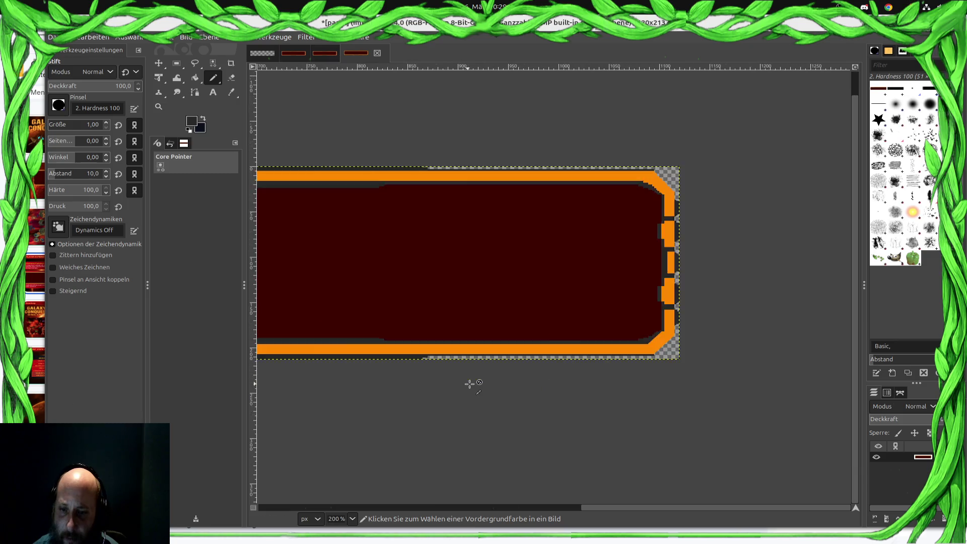
{"action": "scroll", "coordinate": [472, 383], "scroll_direction": "down", "scroll_amount": 1}
{"action": "scroll", "coordinate": [503, 371], "scroll_direction": "up", "scroll_amount": 6}
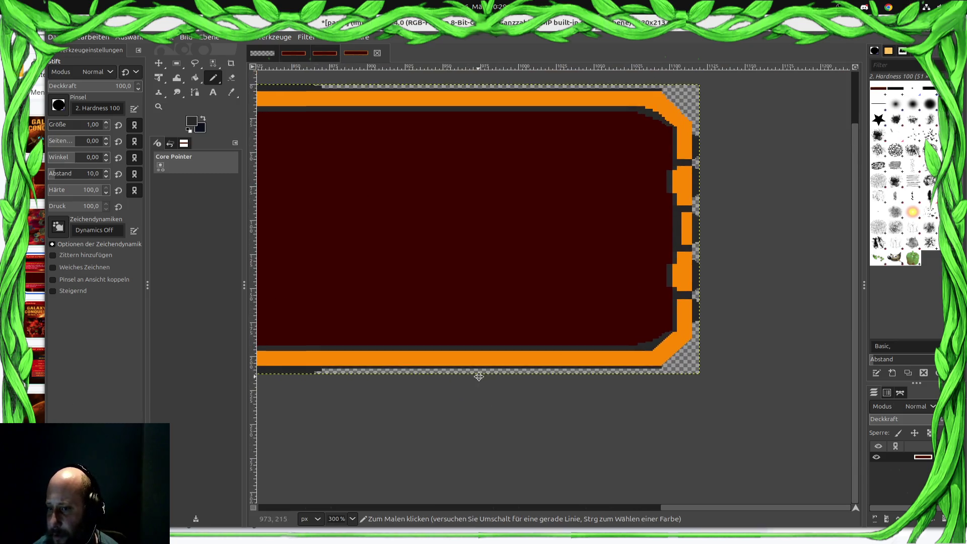
{"action": "left_click", "coordinate": [642, 332], "text": "ctrl"}
{"action": "scroll", "coordinate": [670, 323], "scroll_direction": "right", "scroll_amount": 3}
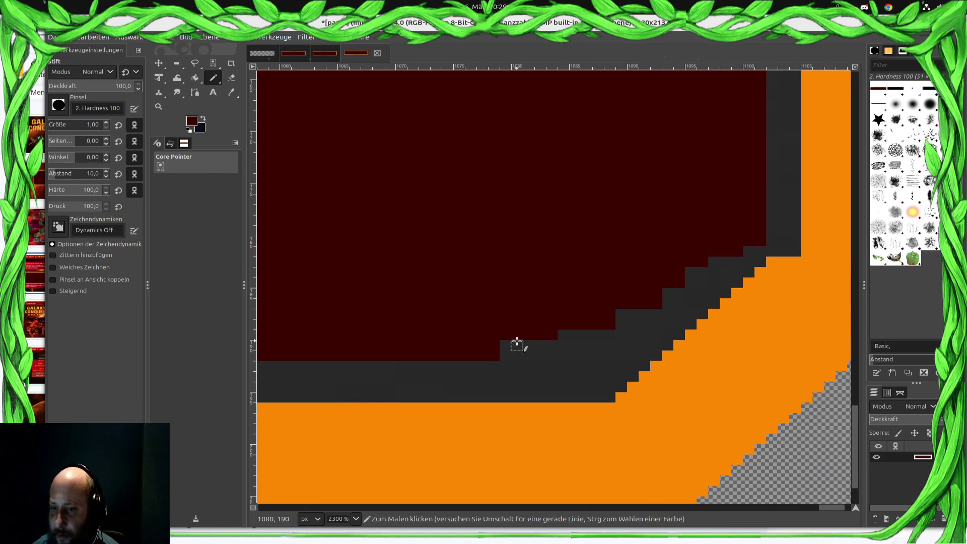
- Repaint the grey pixels along the staircase edge dark red, row by row
{"action": "mouse_move", "coordinate": [536, 344]}
{"action": "left_mouse_down"}
{"action": "mouse_move", "coordinate": [553, 353]}
{"action": "mouse_move", "coordinate": [502, 355]}
{"action": "left_mouse_up"}
{"action": "left_click", "coordinate": [749, 252], "text": "shift"}
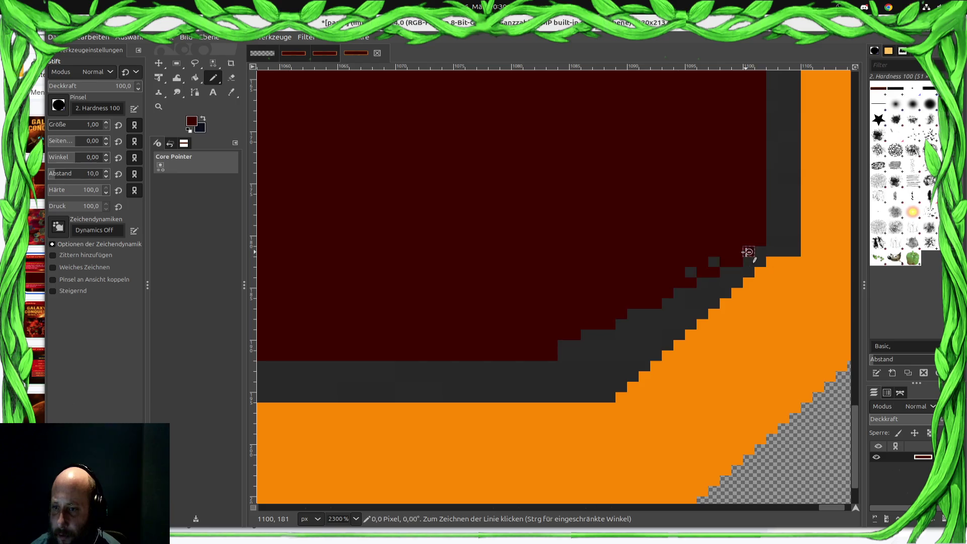
{"action": "left_click_drag", "start_coordinate": [573, 345], "coordinate": [570, 347]}
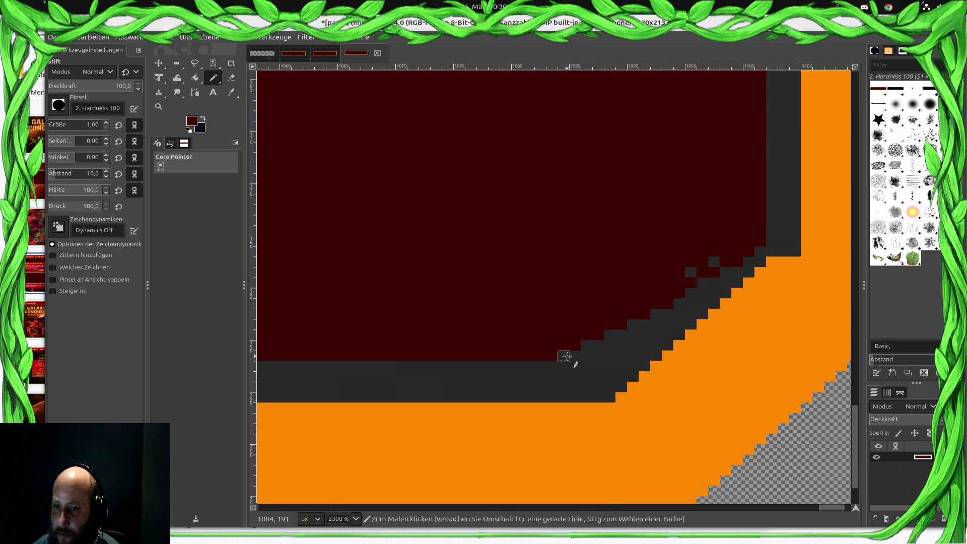
{"action": "left_click", "coordinate": [564, 355]}
{"action": "left_click", "coordinate": [576, 353]}
{"action": "left_click", "coordinate": [693, 292], "text": "shift"}
{"action": "mouse_move", "coordinate": [648, 315]}
{"action": "left_mouse_down"}
{"action": "mouse_move", "coordinate": [626, 350]}
{"action": "mouse_move", "coordinate": [599, 358]}
{"action": "left_mouse_up"}
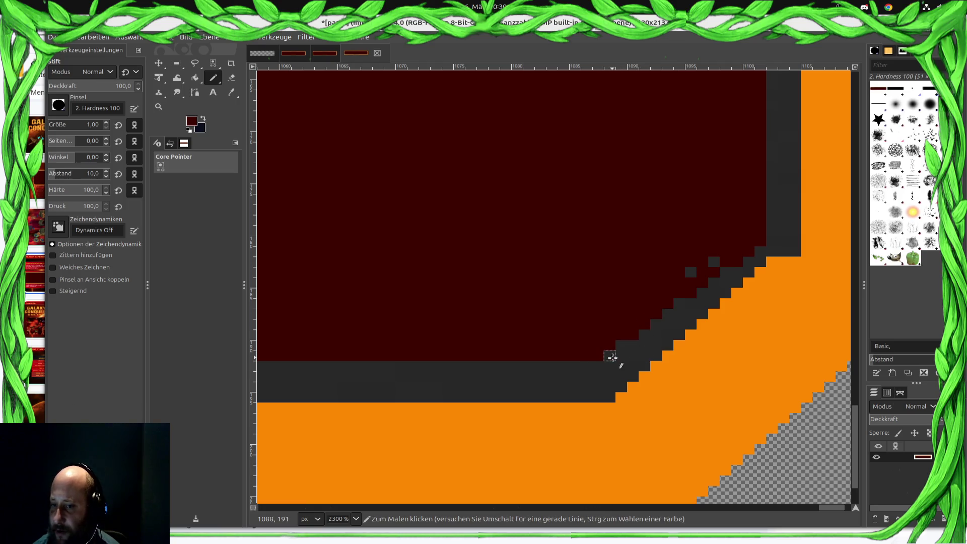
{"action": "left_click", "coordinate": [614, 358]}
{"action": "left_click", "coordinate": [690, 273]}
{"action": "left_click", "coordinate": [714, 261]}
- Repaint the stair-edge pixels dark grey to form an even diagonal outline
{"action": "left_click", "coordinate": [691, 296], "text": "ctrl"}
{"action": "left_click", "coordinate": [702, 282]}
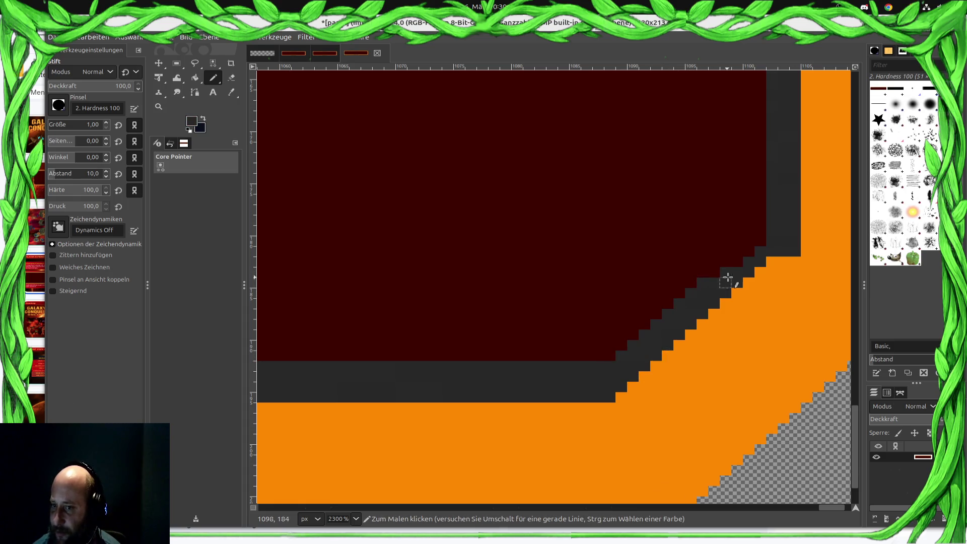
{"action": "left_click", "coordinate": [738, 263]}
{"action": "left_click", "coordinate": [749, 251]}
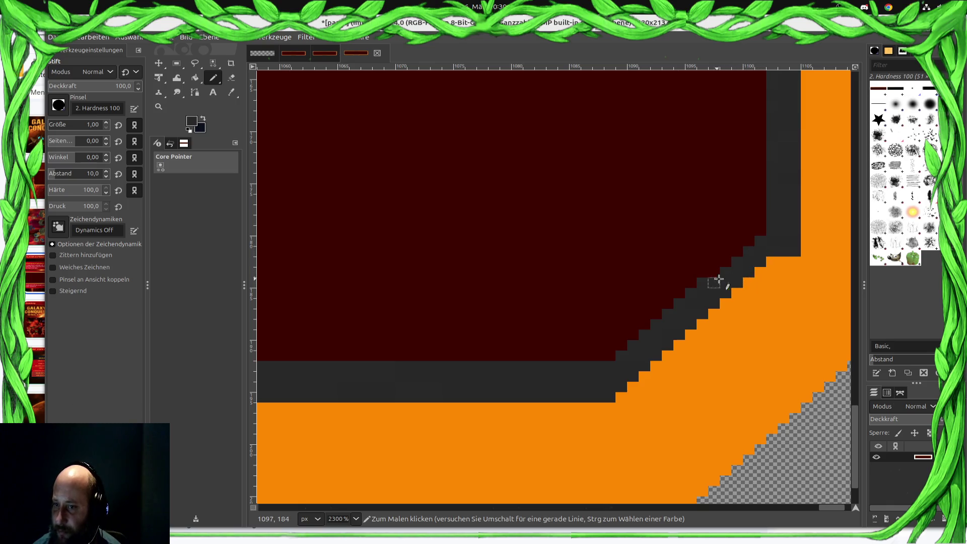
{"action": "left_click", "coordinate": [714, 273]}
{"action": "left_click", "coordinate": [725, 261]}
{"action": "left_click", "coordinate": [737, 252]}
{"action": "left_click", "coordinate": [749, 240]}
{"action": "left_click", "coordinate": [761, 231]}
{"action": "left_click", "coordinate": [761, 220]}
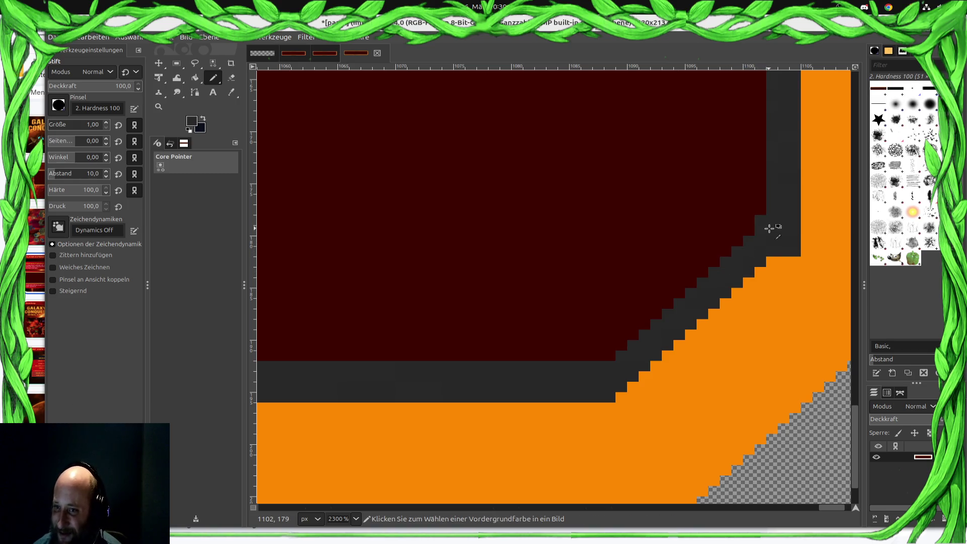
- Fix the remaining stray pixels, making one dark red and the red/grey corner pixel grey
{"action": "left_click", "coordinate": [762, 212], "text": "ctrl"}
{"action": "left_click", "coordinate": [761, 220]}
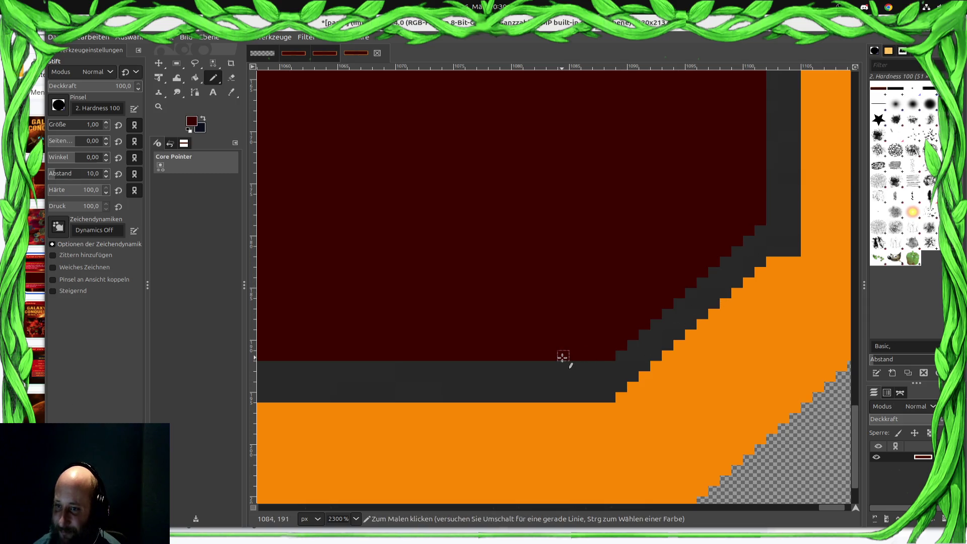
{"action": "left_click", "coordinate": [604, 366], "text": "ctrl"}
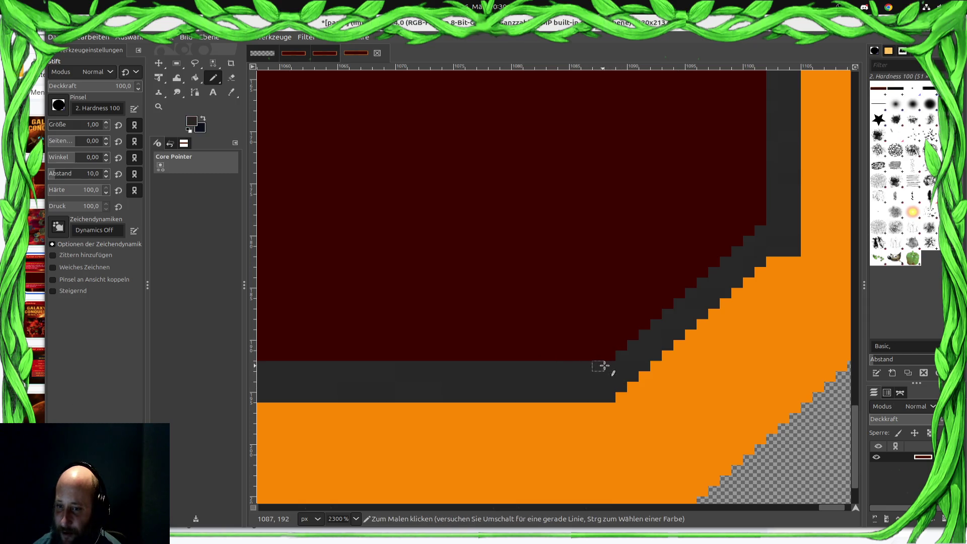
{"action": "left_click", "coordinate": [610, 357]}
{"action": "left_click", "coordinate": [596, 357], "text": "ctrl"}
{"action": "scroll", "coordinate": [533, 385], "scroll_direction": "down", "scroll_amount": 3}
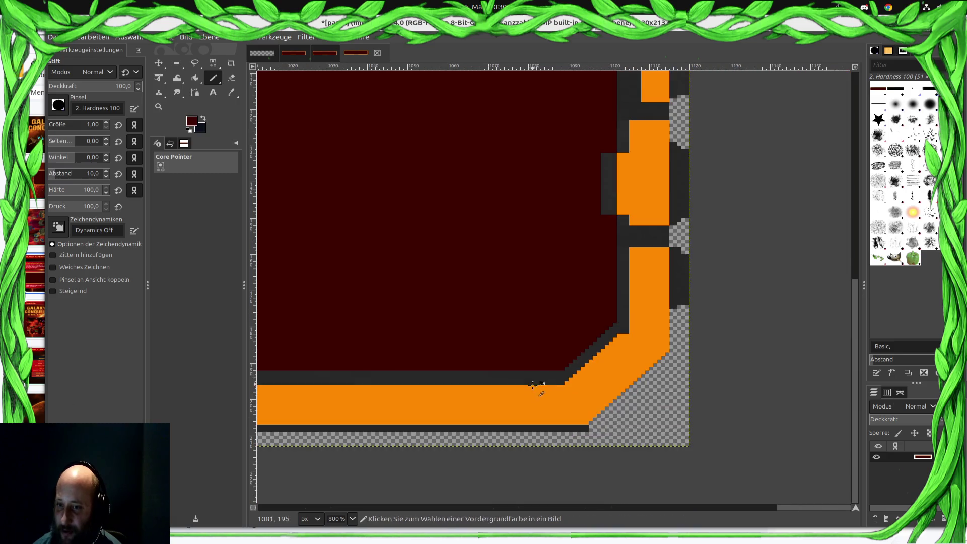
- Draw a straight dark grey vertical line up the fill's inner right edge
{"action": "scroll", "coordinate": [580, 381], "scroll_direction": "down", "scroll_amount": 1}
{"action": "scroll", "coordinate": [685, 383], "scroll_direction": "up", "scroll_amount": 1}
{"action": "scroll", "coordinate": [592, 291], "scroll_direction": "up", "scroll_amount": 1}
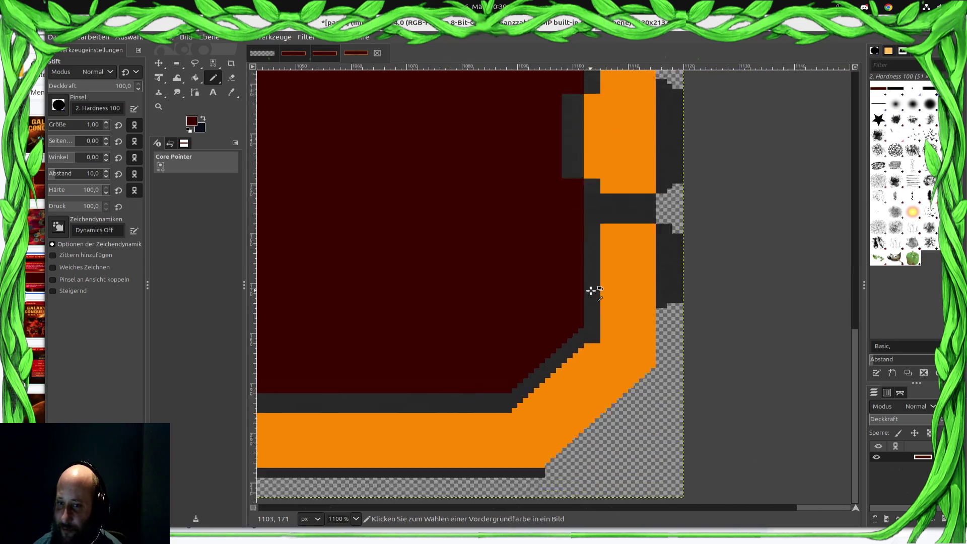
{"action": "scroll", "coordinate": [591, 291], "scroll_direction": "up", "scroll_amount": 1}
{"action": "left_click", "coordinate": [593, 342], "text": "ctrl"}
{"action": "left_click", "coordinate": [576, 349]}
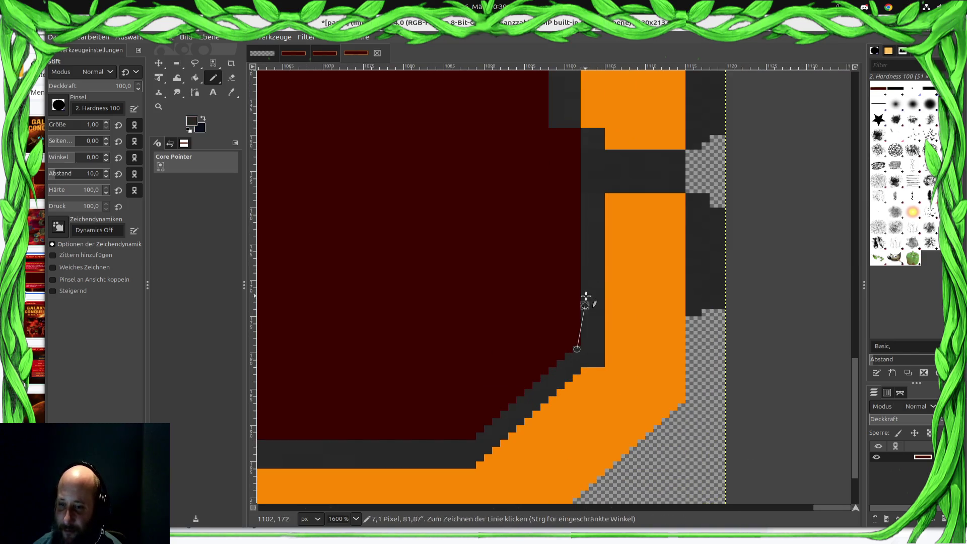
{"action": "left_click", "coordinate": [577, 132], "text": "shift"}
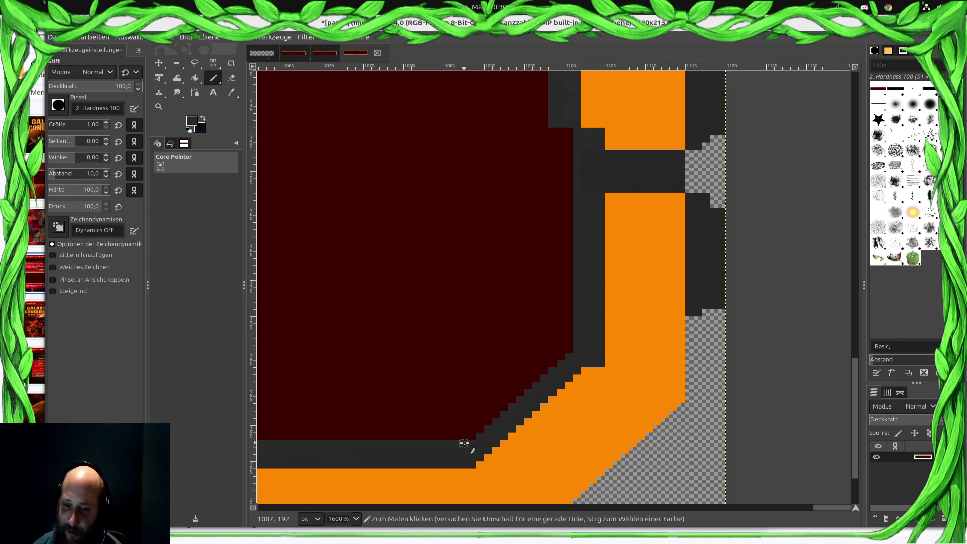
- Pan and zoom out to check the finished corner and the banner's right end
{"action": "mouse_move", "coordinate": [471, 457]}
{"action": "left_mouse_down"}
{"action": "mouse_move", "coordinate": [546, 429]}
{"action": "mouse_move", "coordinate": [628, 380]}
{"action": "left_mouse_up"}
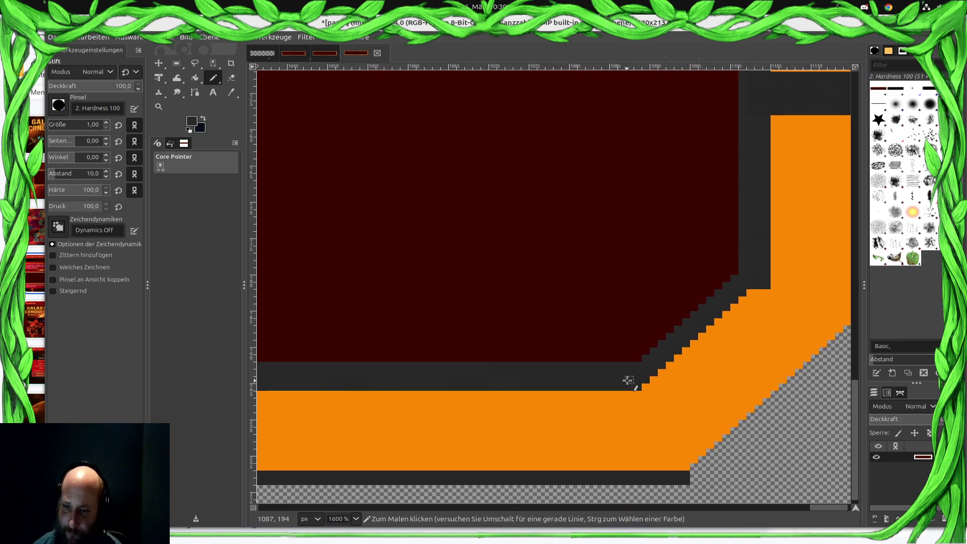
{"action": "scroll", "coordinate": [639, 363], "scroll_direction": "down", "scroll_amount": 8}
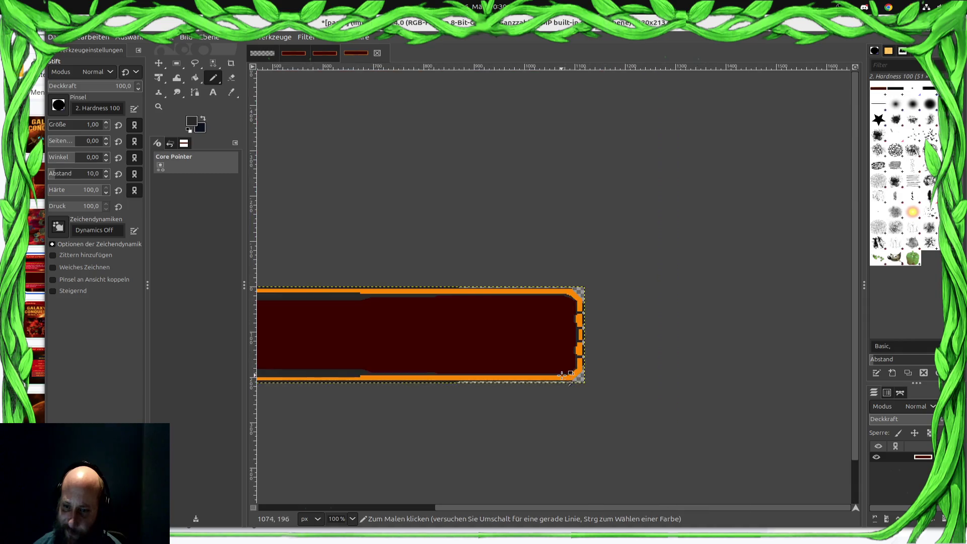
{"action": "left_click_drag", "start_coordinate": [511, 302], "coordinate": [236, 309]}
{"action": "scroll", "coordinate": [524, 345], "scroll_direction": "up", "scroll_amount": 3}
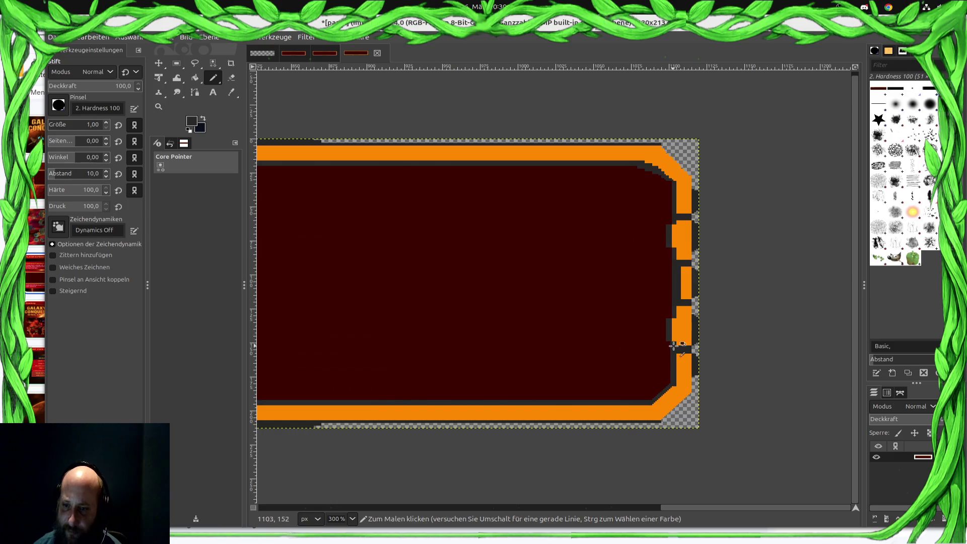
{"action": "scroll", "coordinate": [662, 373], "scroll_direction": "up", "scroll_amount": 3}
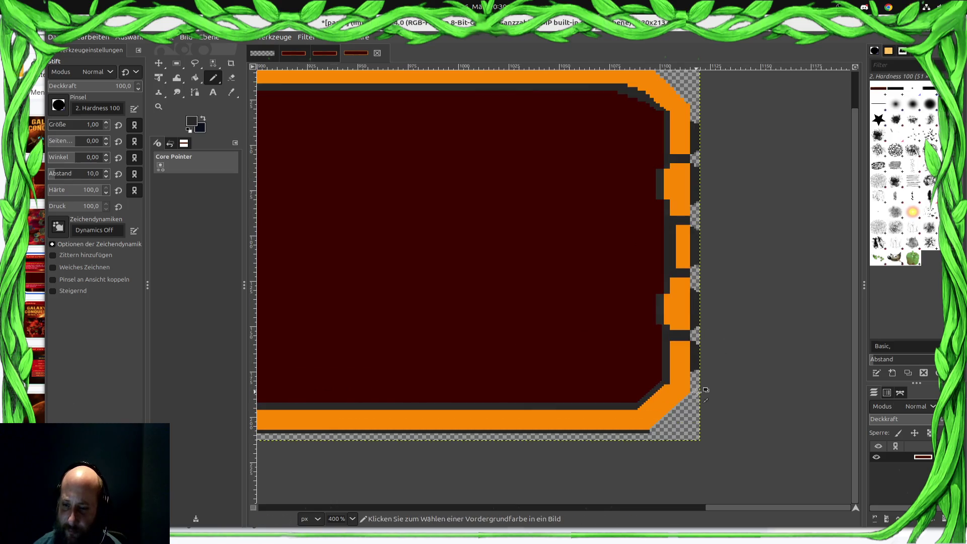
{"action": "scroll", "coordinate": [573, 410], "scroll_direction": "down", "scroll_amount": 2}
{"action": "scroll", "coordinate": [460, 410], "scroll_direction": "up", "scroll_amount": 2}
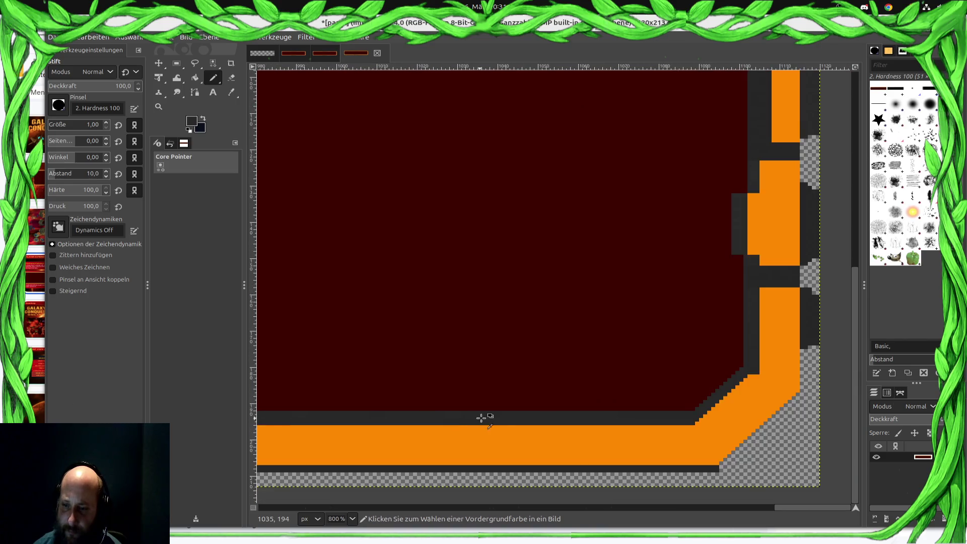
{"action": "scroll", "coordinate": [481, 418], "scroll_direction": "down", "scroll_amount": 4}
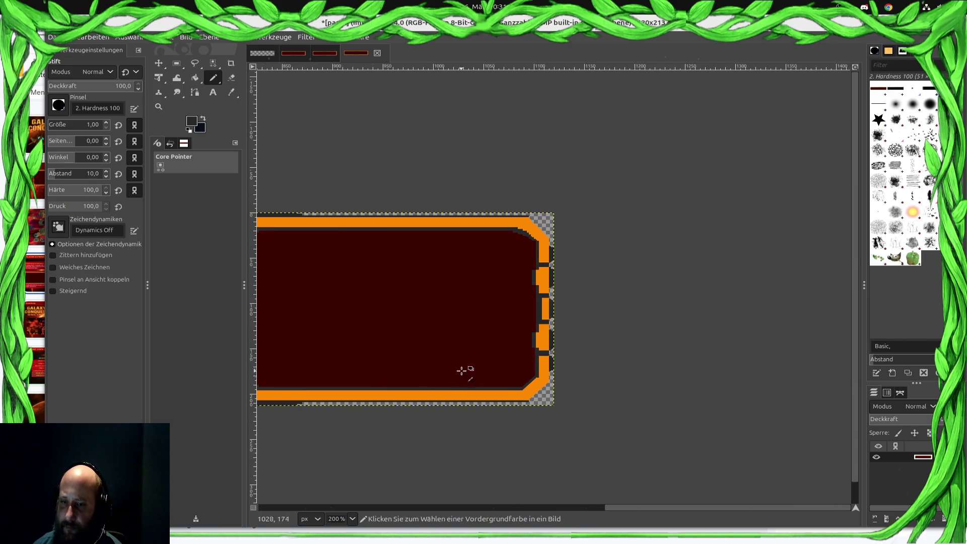
{"action": "left_click", "coordinate": [177, 63]}
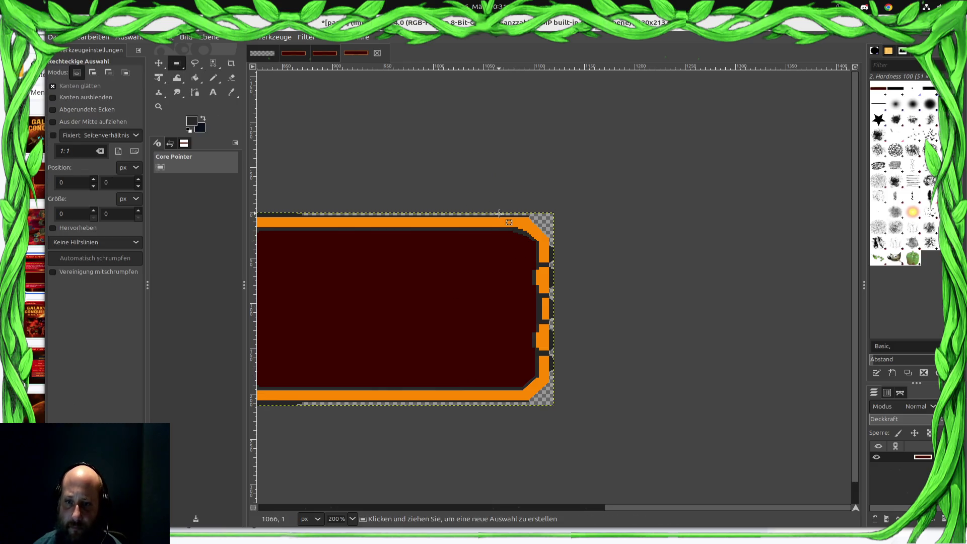
- Select the banner's right end cap at full image height, copy it, and paste it
{"action": "mouse_move", "coordinate": [499, 213]}
{"action": "left_mouse_down"}
{"action": "mouse_move", "coordinate": [551, 405]}
{"action": "mouse_move", "coordinate": [564, 406]}
{"action": "left_mouse_up"}
{"action": "left_click_drag", "start_coordinate": [525, 219], "coordinate": [525, 217]}
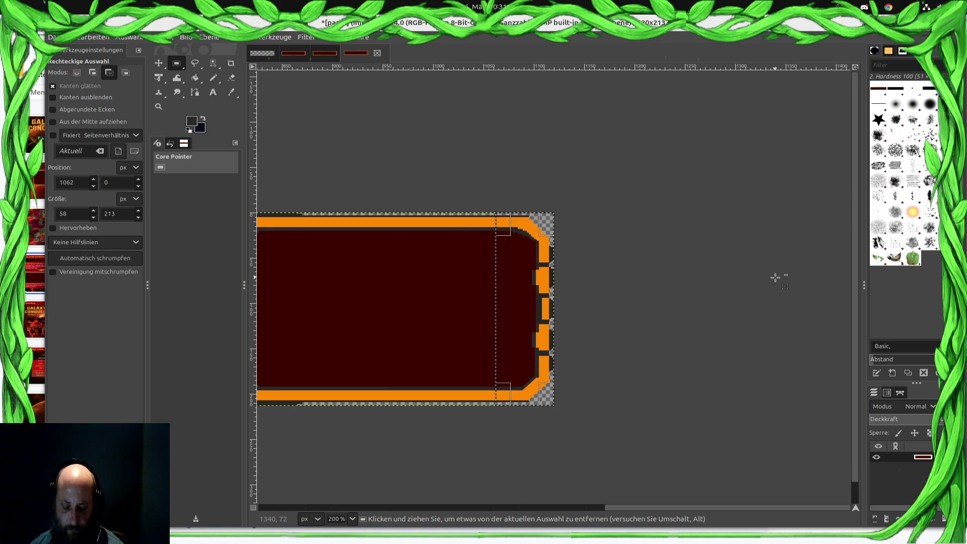
{"action": "key", "text": "ctrl+c"}
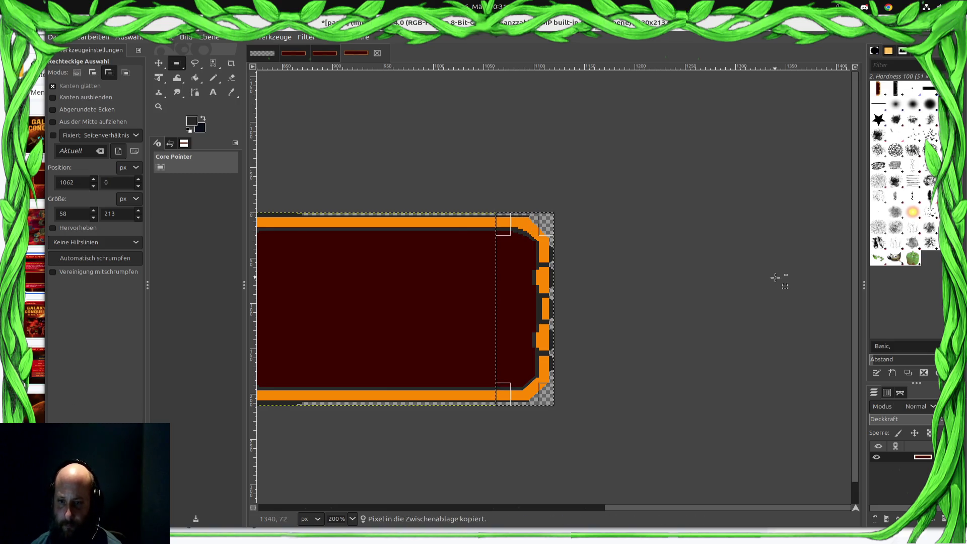
{"action": "key", "text": "ctrl+v"}
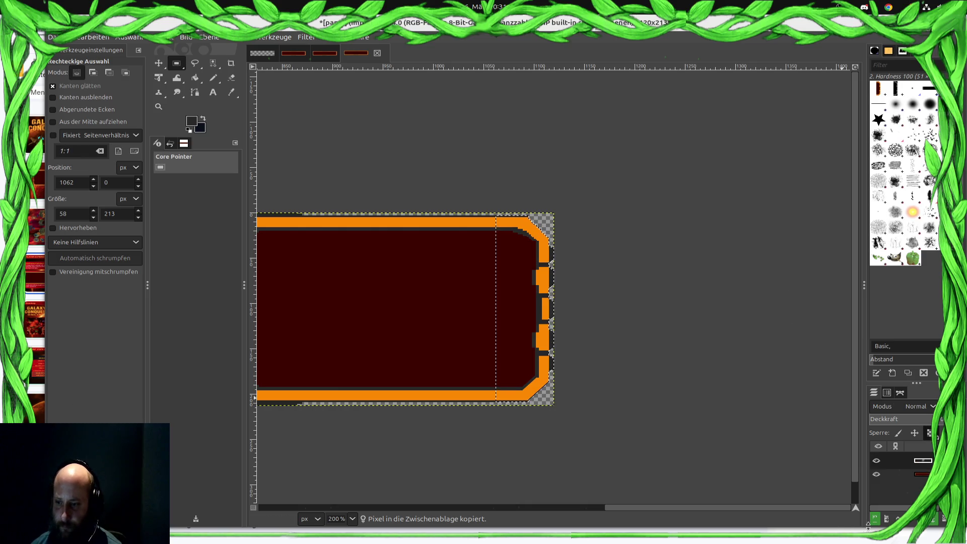
- Flip the pasted end cap horizontally and move it to the banner's left edge
{"action": "left_click", "coordinate": [186, 37]}
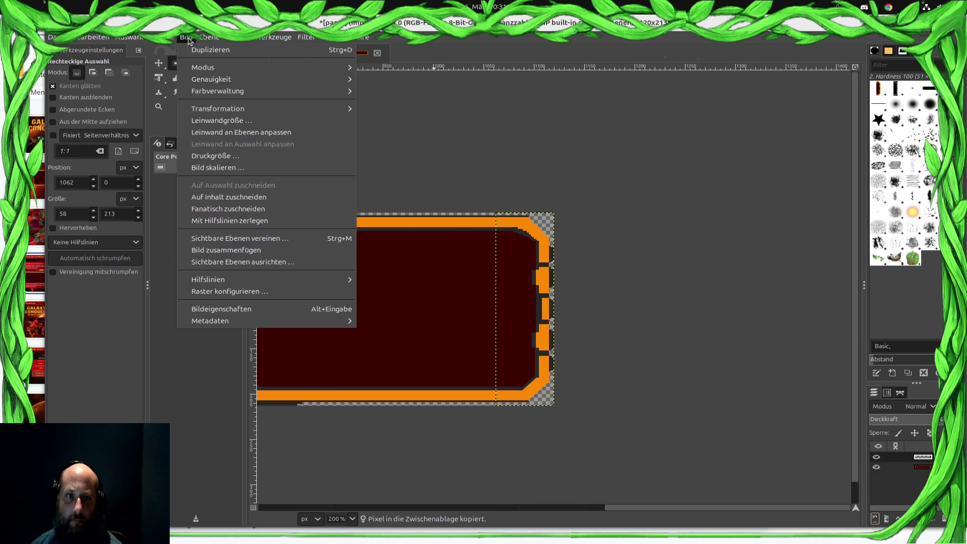
{"action": "mouse_move", "coordinate": [209, 37]}
{"action": "mouse_move", "coordinate": [249, 162]}
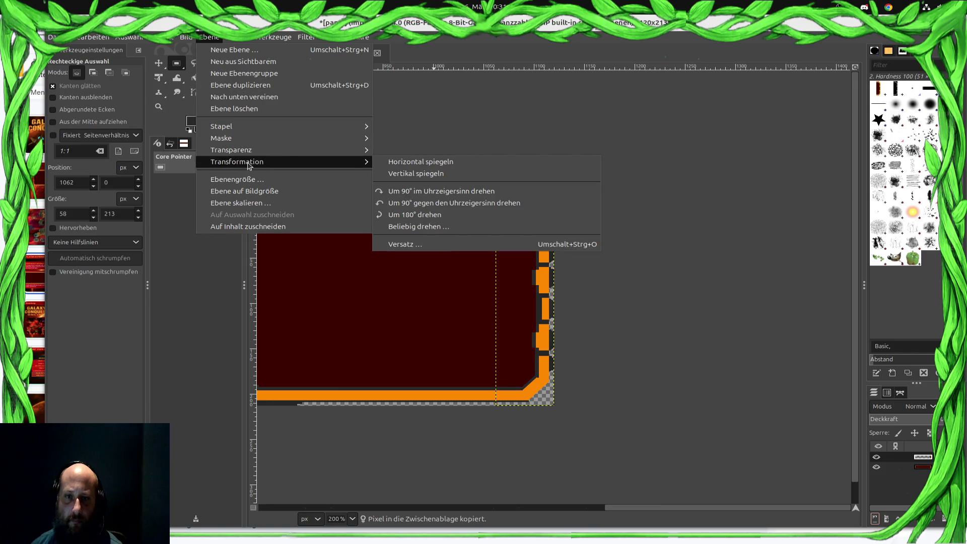
{"action": "left_click", "coordinate": [458, 162]}
{"action": "scroll", "coordinate": [550, 312], "scroll_direction": "left", "scroll_amount": 5}
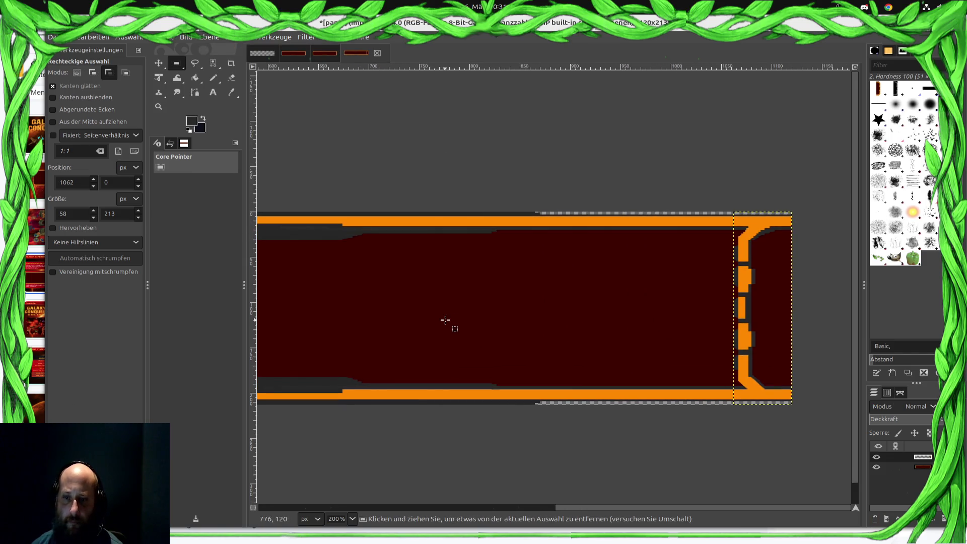
{"action": "scroll", "coordinate": [445, 322], "scroll_direction": "down", "scroll_amount": 4}
{"action": "key", "text": "m"}
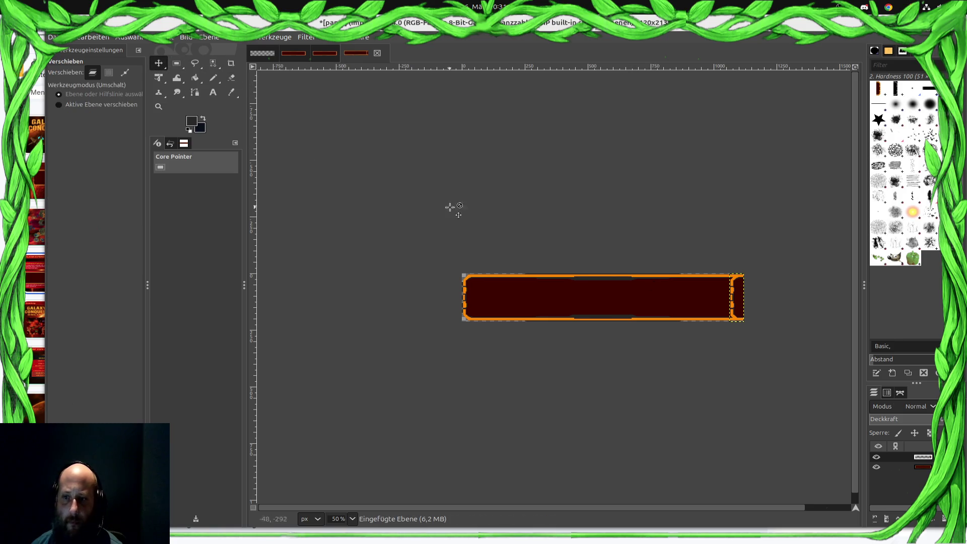
{"action": "scroll", "coordinate": [697, 285], "scroll_direction": "up", "scroll_amount": 3}
{"action": "mouse_move", "coordinate": [751, 302]}
{"action": "left_mouse_down"}
{"action": "mouse_move", "coordinate": [760, 317]}
{"action": "mouse_move", "coordinate": [324, 302]}
{"action": "left_mouse_up"}
{"action": "scroll", "coordinate": [691, 317], "scroll_direction": "left", "scroll_amount": 5}
{"action": "mouse_move", "coordinate": [650, 304]}
{"action": "left_mouse_down"}
{"action": "mouse_move", "coordinate": [328, 319]}
{"action": "mouse_move", "coordinate": [296, 312]}
{"action": "left_mouse_up"}
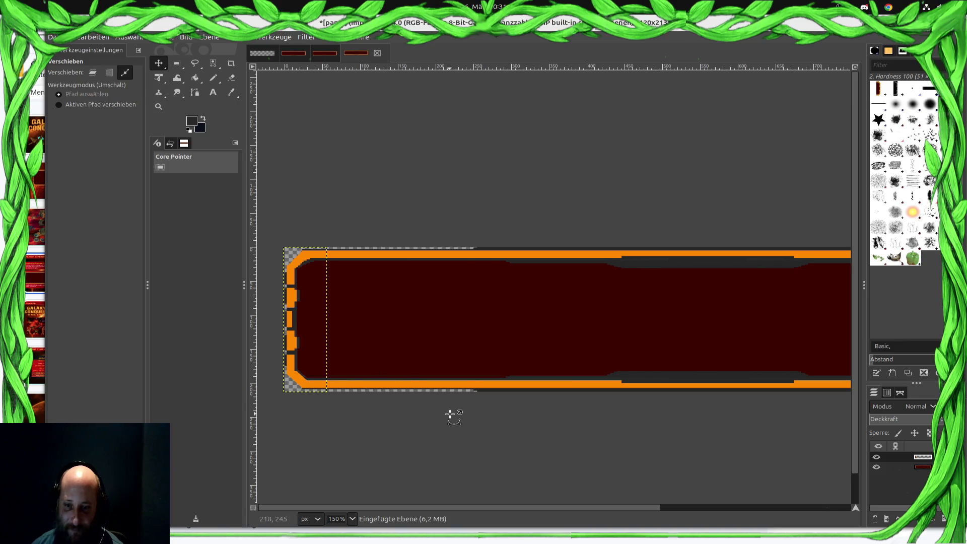
{"action": "scroll", "coordinate": [454, 411], "scroll_direction": "down", "scroll_amount": 2, "text": "ctrl"}
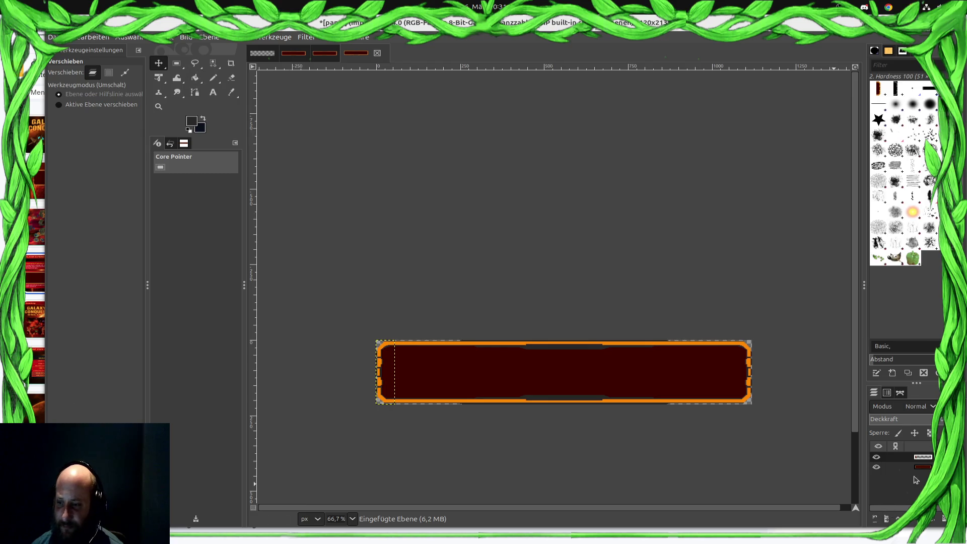
- Merge all visible layers into a single banner layer
{"action": "right_click", "coordinate": [902, 457]}
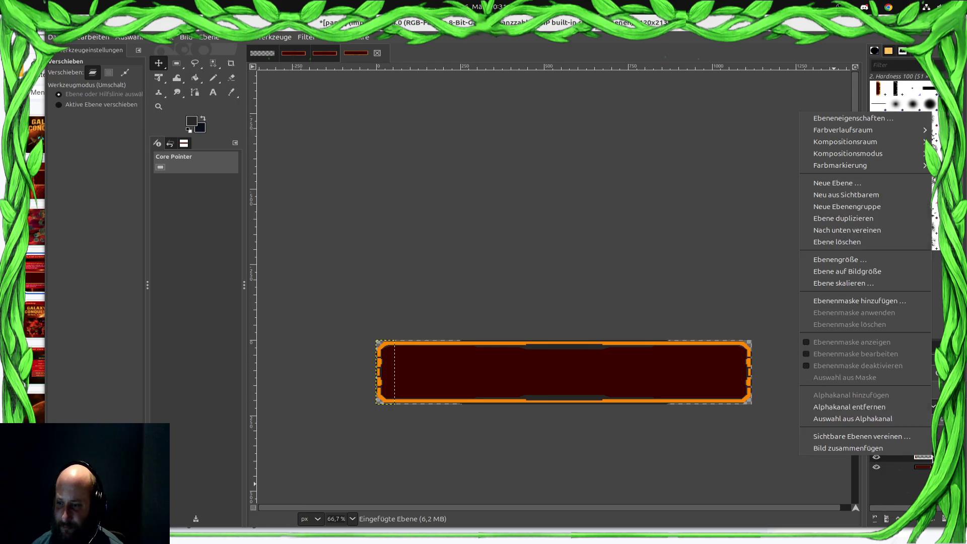
{"action": "left_click", "coordinate": [868, 437]}
{"action": "left_click", "coordinate": [914, 501]}
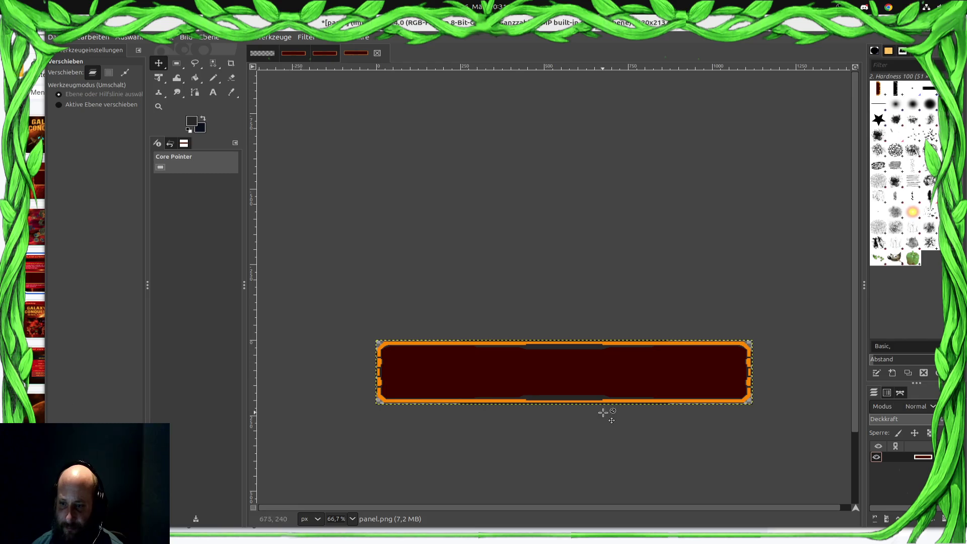
- Copy a thin 54-pixel-high strip of the banner and paste it as a new layer
{"action": "left_click", "coordinate": [177, 63]}
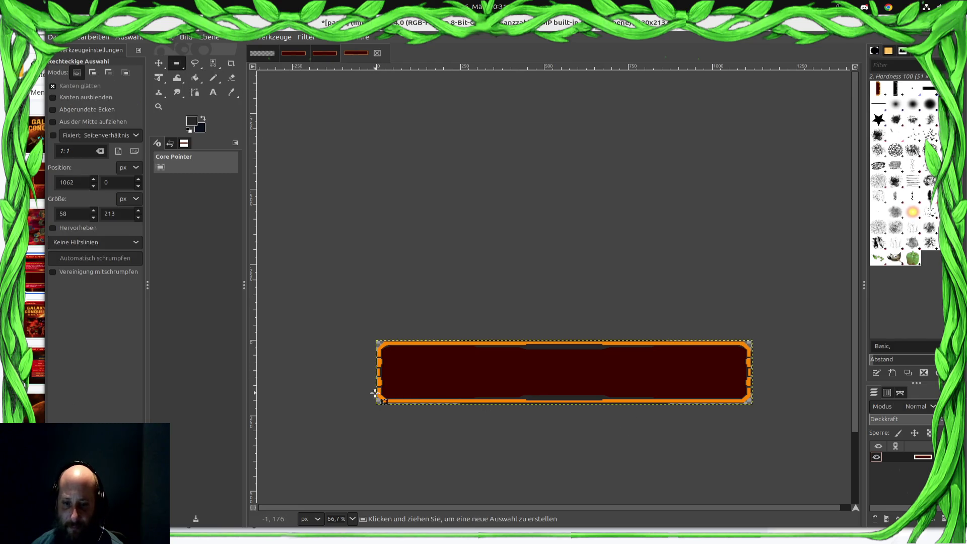
{"action": "mouse_move", "coordinate": [361, 387]}
{"action": "left_mouse_down"}
{"action": "mouse_move", "coordinate": [641, 457]}
{"action": "mouse_move", "coordinate": [792, 477]}
{"action": "left_mouse_up"}
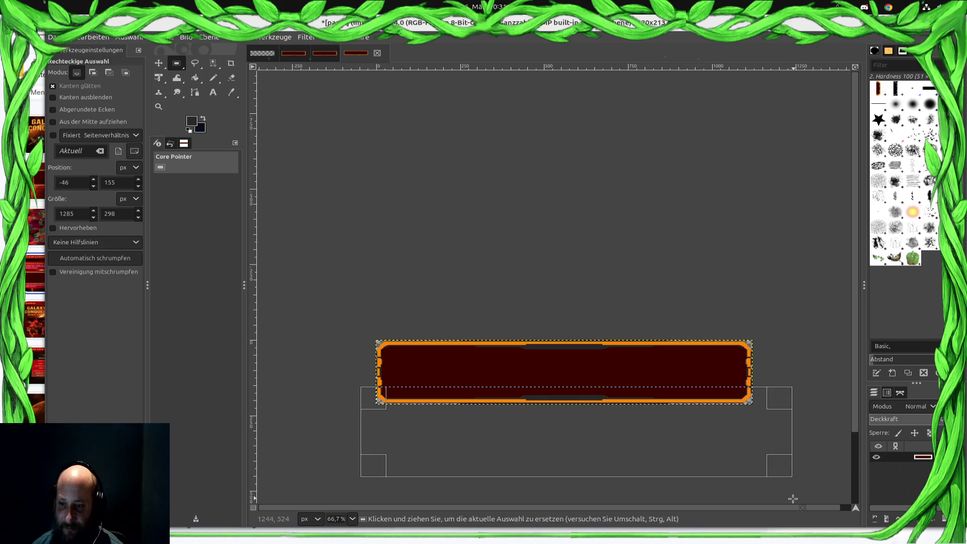
{"action": "left_click_drag", "start_coordinate": [734, 468], "coordinate": [733, 398]}
{"action": "key", "text": "ctrl+c"}
{"action": "key", "text": "ctrl+v"}
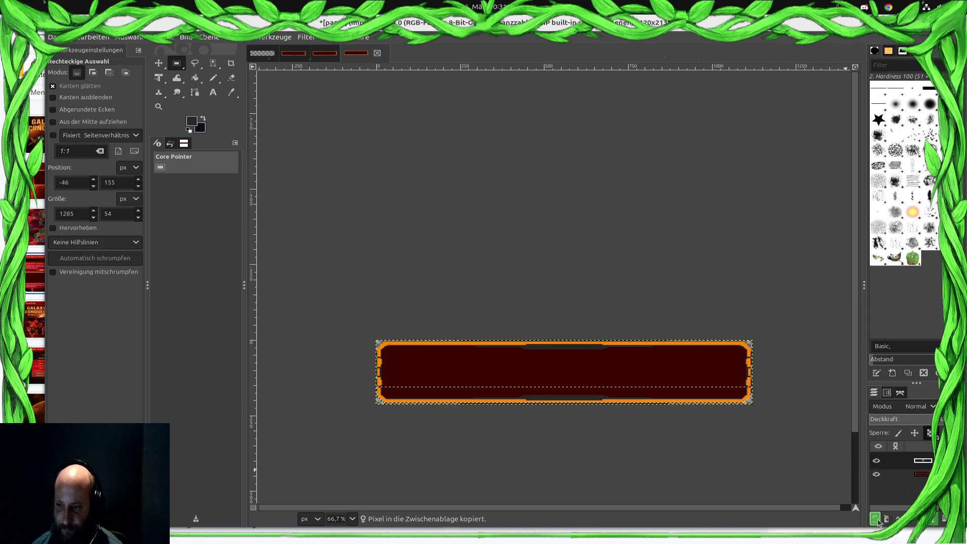
{"action": "left_click", "coordinate": [876, 519]}
{"action": "left_click", "coordinate": [186, 37]}
- Paste the strip again and flip it horizontally and vertically so its border faces down
{"action": "mouse_move", "coordinate": [209, 37]}
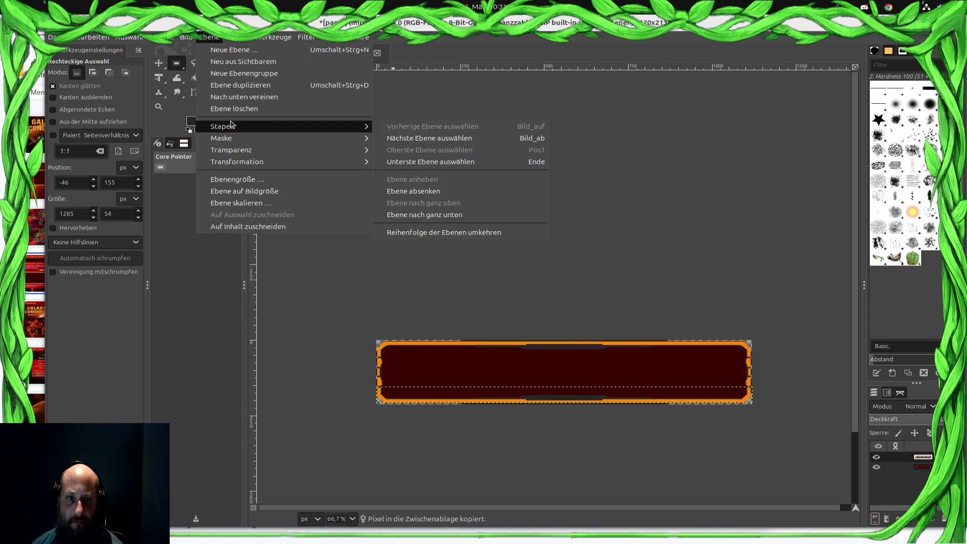
{"action": "mouse_move", "coordinate": [237, 162]}
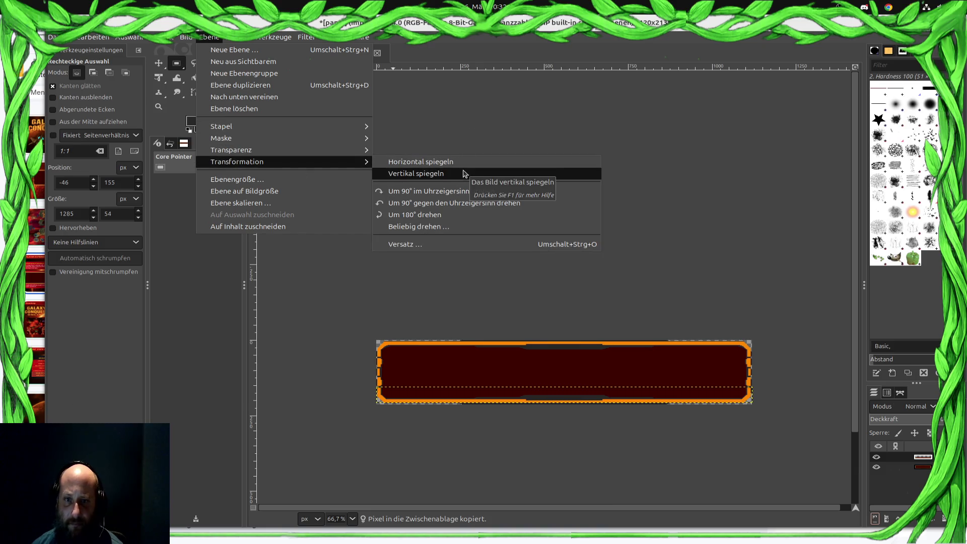
{"action": "left_click", "coordinate": [460, 162]}
{"action": "key", "text": "ctrl+v"}
{"action": "left_click", "coordinate": [211, 37]}
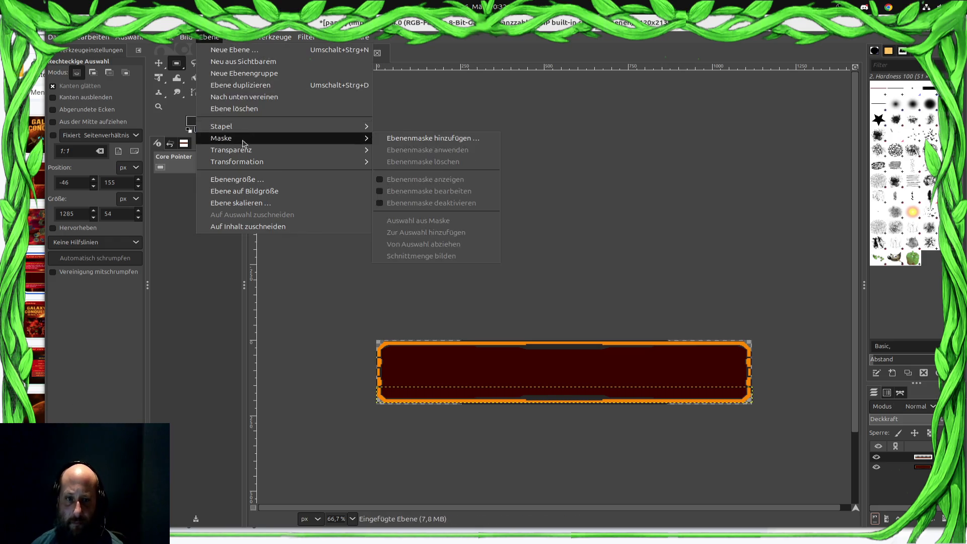
{"action": "mouse_move", "coordinate": [238, 162]}
{"action": "left_click", "coordinate": [457, 164]}
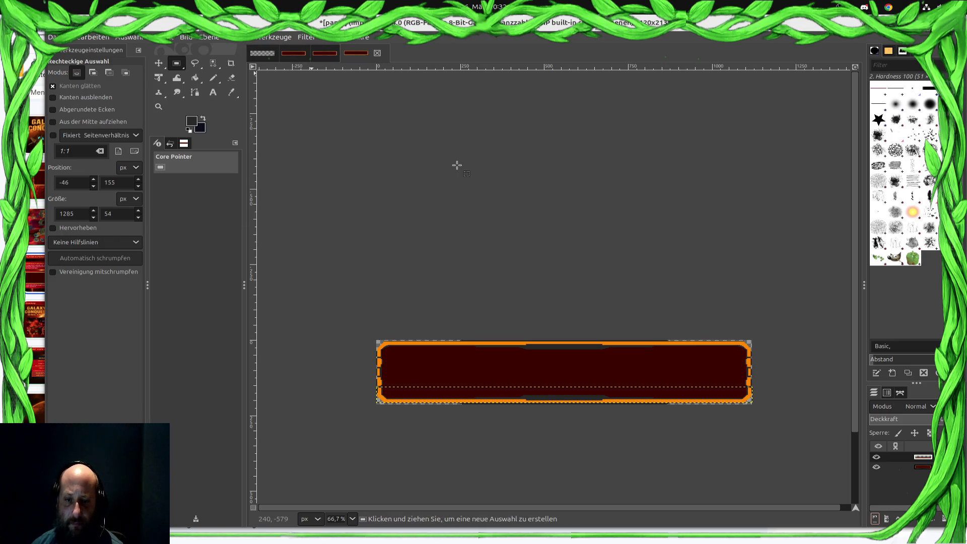
{"action": "left_click", "coordinate": [209, 37]}
{"action": "mouse_move", "coordinate": [237, 162]}
{"action": "left_click", "coordinate": [426, 172]}
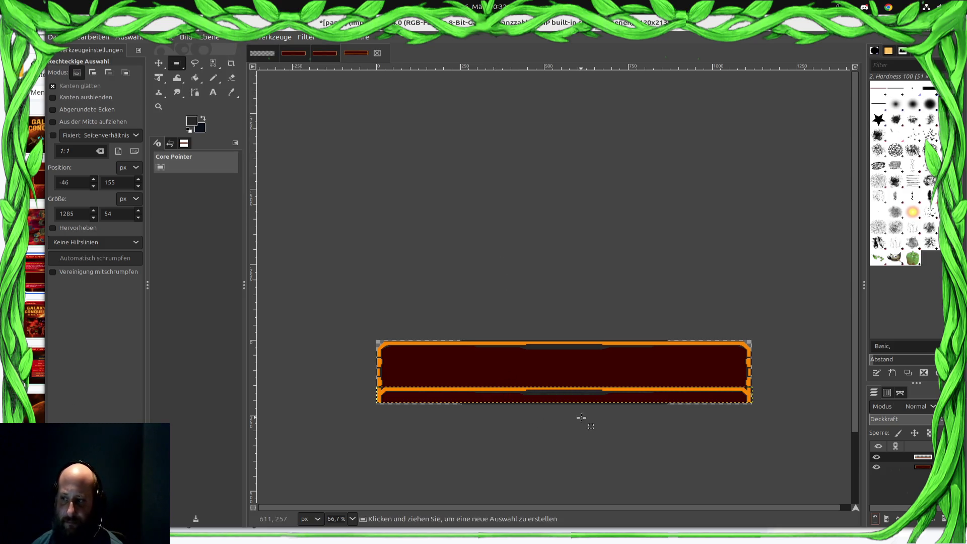
- Move the flipped strip up and nudge it right to align with the banner's edge
{"action": "scroll", "coordinate": [582, 418], "scroll_direction": "up", "scroll_amount": 2}
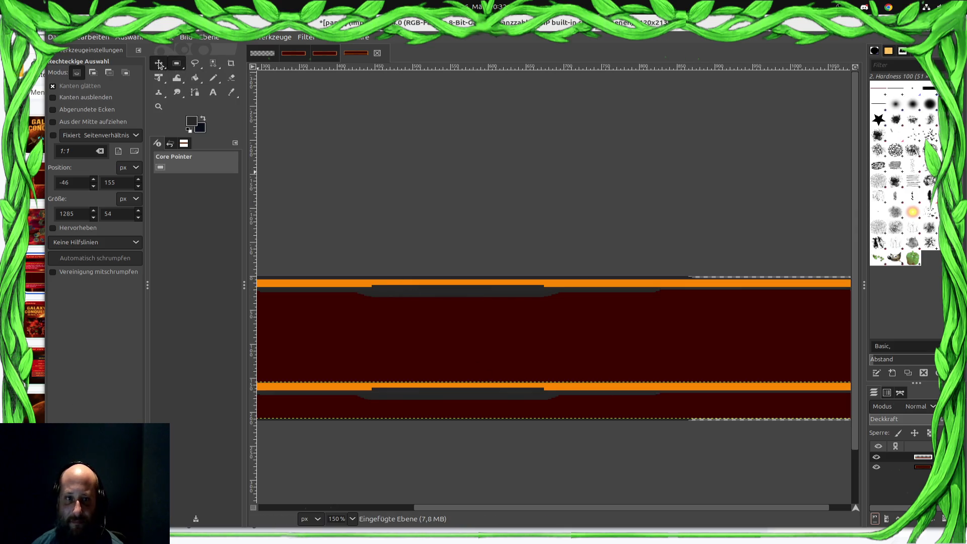
{"action": "left_click", "coordinate": [158, 64]}
{"action": "left_click_drag", "start_coordinate": [460, 395], "coordinate": [455, 284]}
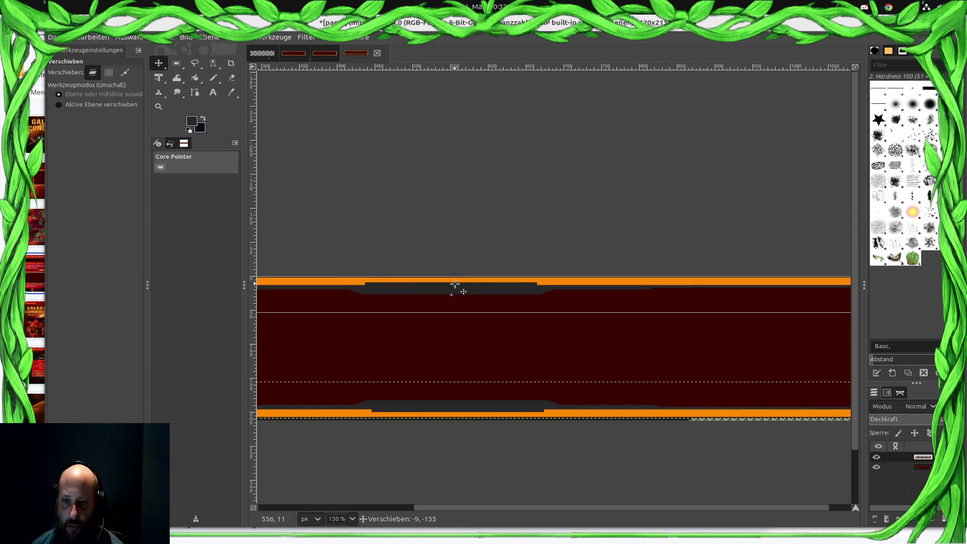
{"action": "left_click_drag", "start_coordinate": [724, 361], "coordinate": [414, 345]}
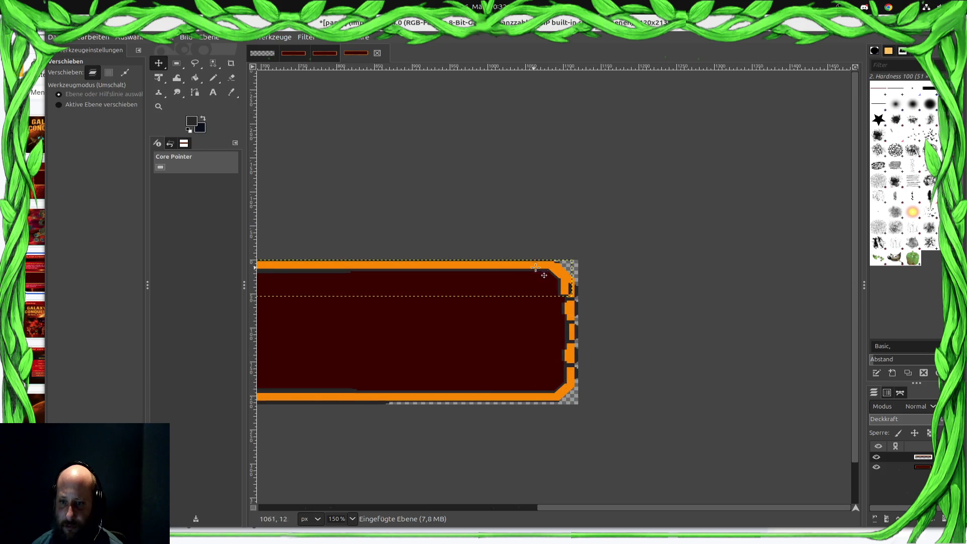
{"action": "left_click_drag", "start_coordinate": [509, 265], "coordinate": [533, 260]}
{"action": "scroll", "coordinate": [575, 280], "scroll_direction": "up", "scroll_amount": 4}
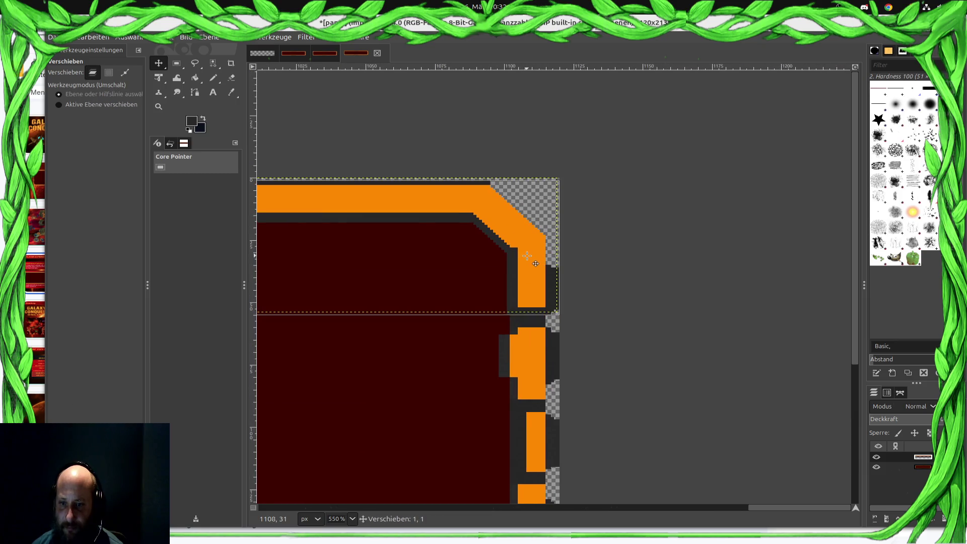
{"action": "scroll", "coordinate": [460, 341], "scroll_direction": "down", "scroll_amount": 5}
{"action": "scroll", "coordinate": [465, 311], "scroll_direction": "up", "scroll_amount": 4}
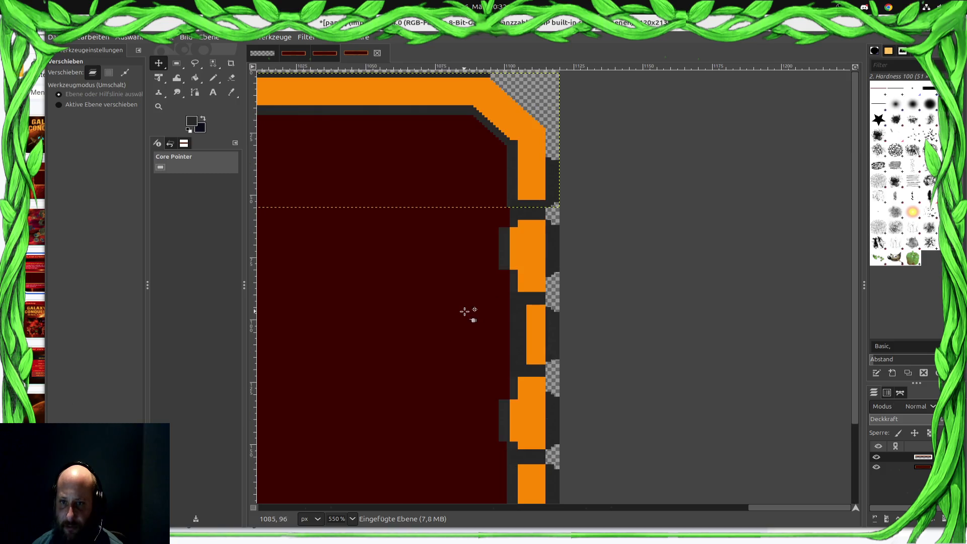
{"action": "key", "text": "ctrl"}
{"action": "scroll", "coordinate": [444, 241], "scroll_direction": "down", "scroll_amount": 7}
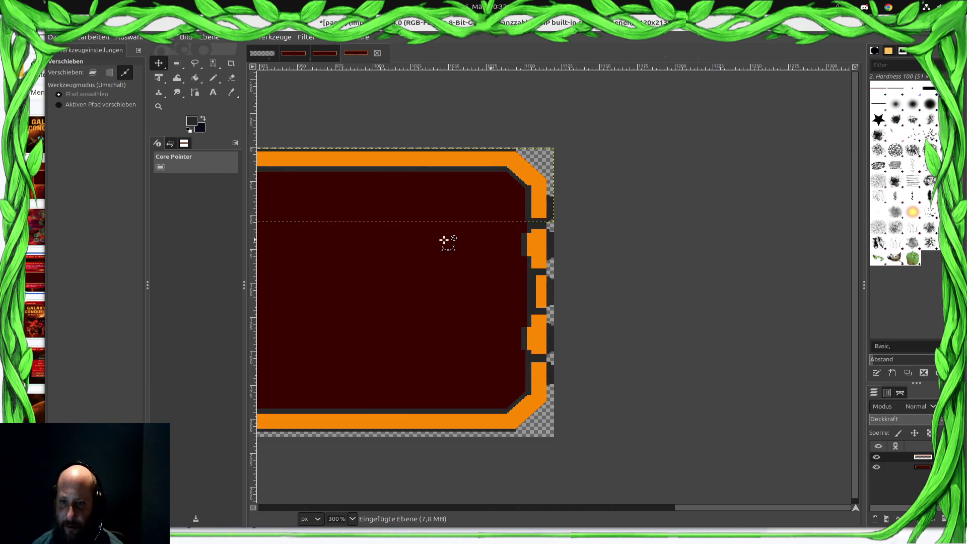
{"action": "scroll", "coordinate": [632, 272], "scroll_direction": "up", "scroll_amount": 5}
{"action": "scroll", "coordinate": [708, 339], "scroll_direction": "left", "scroll_amount": 15}
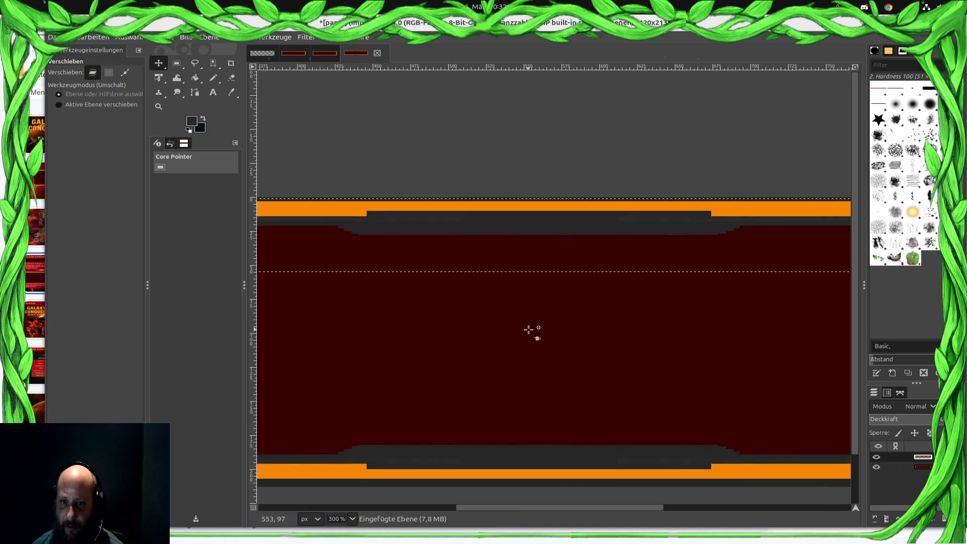
{"action": "scroll", "coordinate": [623, 354], "scroll_direction": "up", "scroll_amount": 2}
{"action": "left_click_drag", "start_coordinate": [622, 354], "coordinate": [533, 266]}
{"action": "scroll", "coordinate": [531, 266], "scroll_direction": "down", "scroll_amount": 3}
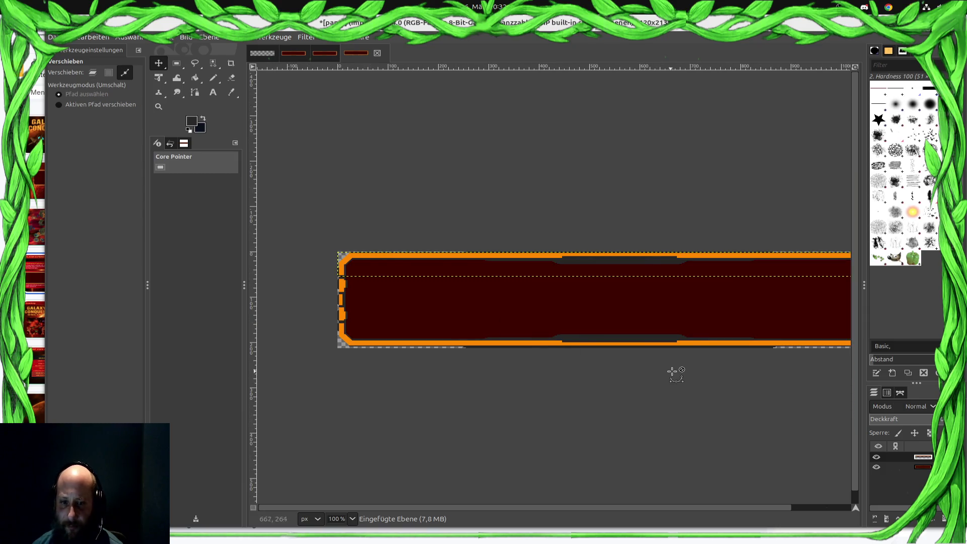
{"action": "scroll", "coordinate": [339, 380], "scroll_direction": "up", "scroll_amount": 6}
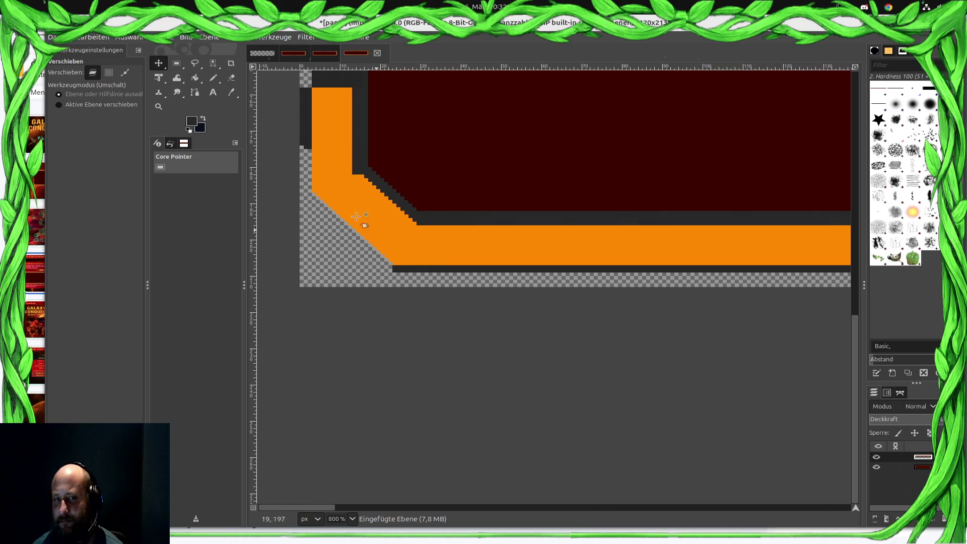
- Export the banner as panel.png and switch to the pitch deck in the browser
{"action": "left_click", "coordinate": [53, 37]}
{"action": "left_click", "coordinate": [115, 181]}
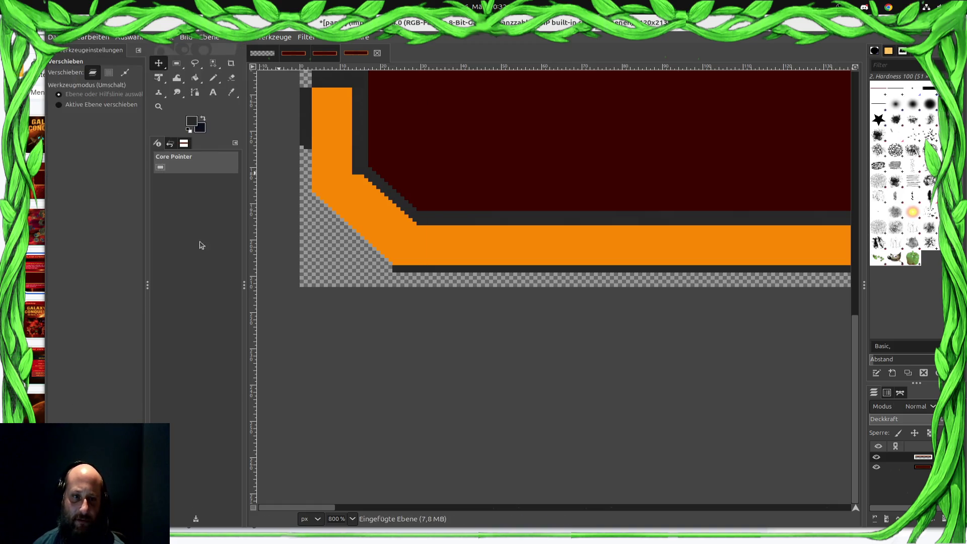
{"action": "key", "text": "alt+Tab"}
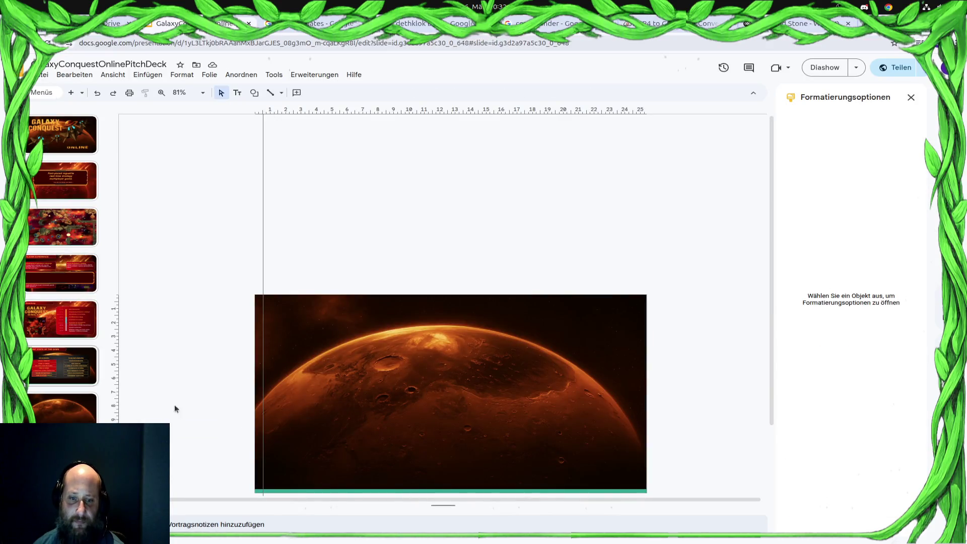
- Replace the old banner image on slide 2 with the new panel and place it lower centre
{"action": "left_click", "coordinate": [68, 187]}
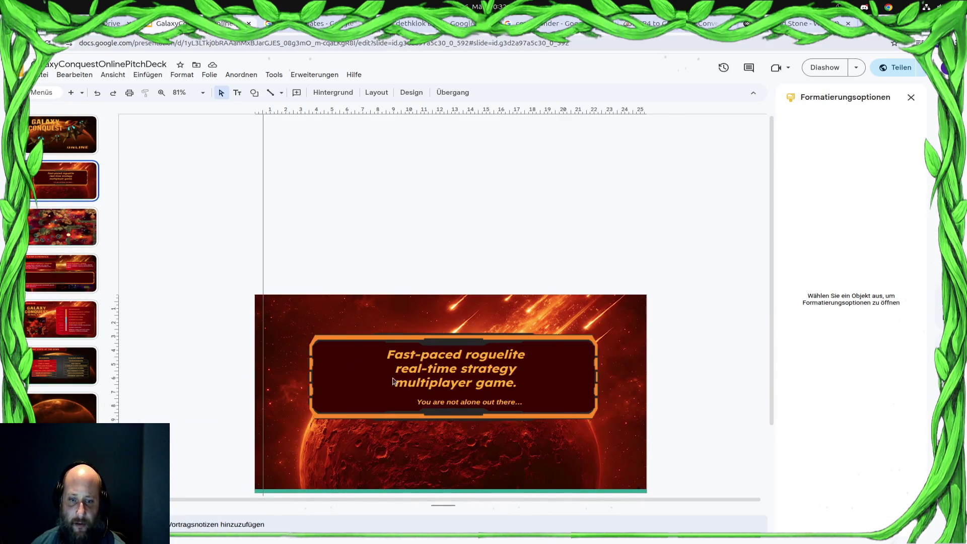
{"action": "left_click", "coordinate": [335, 355]}
{"action": "key", "text": "Delete"}
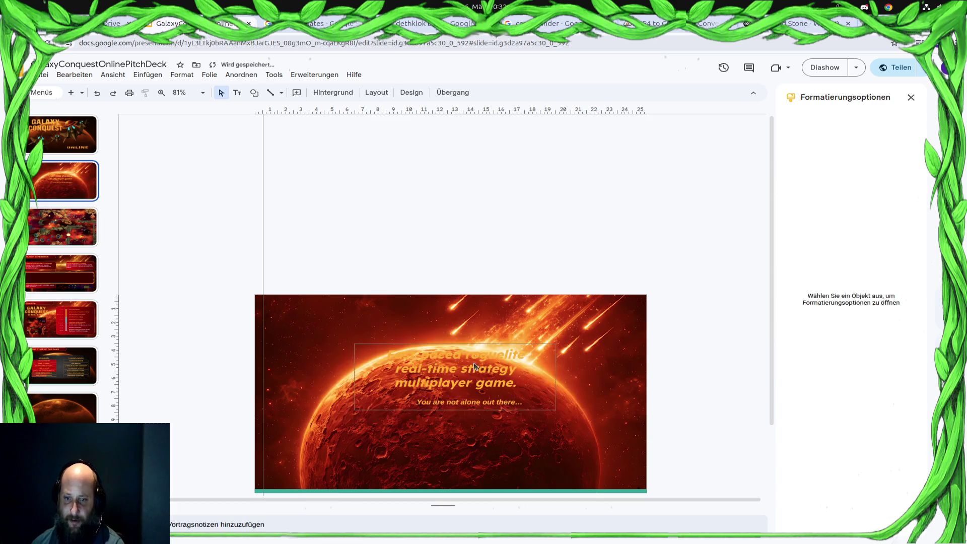
{"action": "left_click_drag", "start_coordinate": [858, 353], "coordinate": [396, 360]}
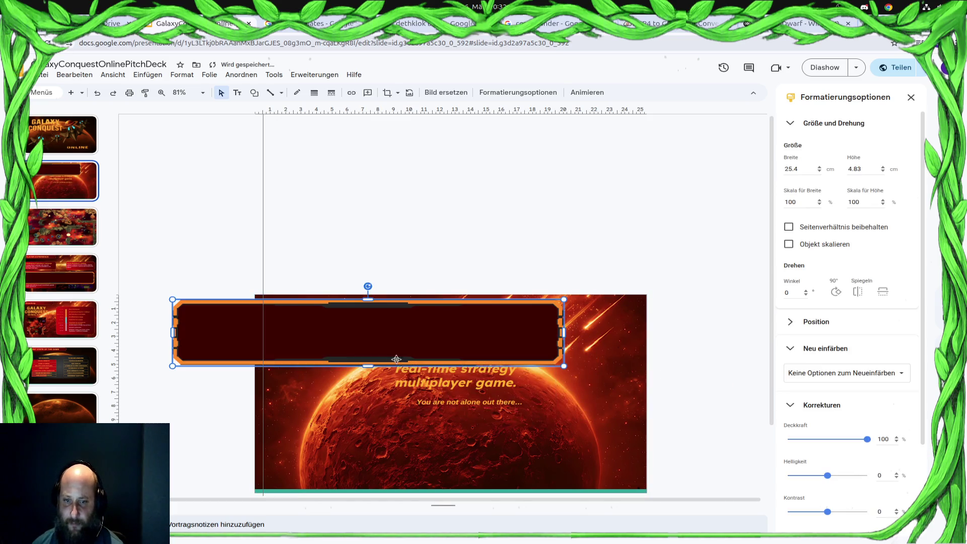
{"action": "mouse_move", "coordinate": [200, 308]}
{"action": "left_mouse_down"}
{"action": "mouse_move", "coordinate": [373, 337]}
{"action": "mouse_move", "coordinate": [287, 358]}
{"action": "mouse_move", "coordinate": [303, 362]}
{"action": "left_mouse_up"}
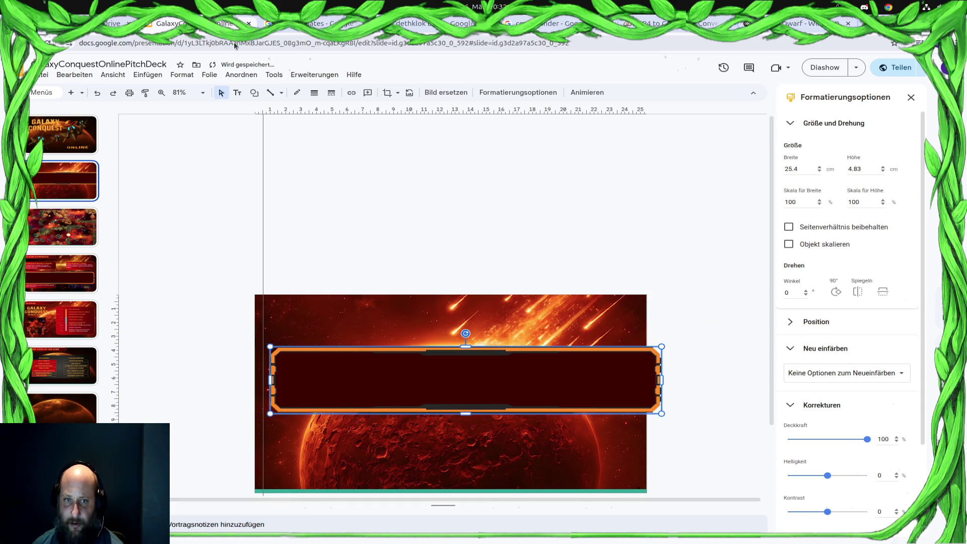
- Narrow the banner to 19.95 cm and send it behind the tagline text
{"action": "left_click_drag", "start_coordinate": [663, 376], "coordinate": [577, 376]}
{"action": "left_click_drag", "start_coordinate": [373, 385], "coordinate": [402, 388]}
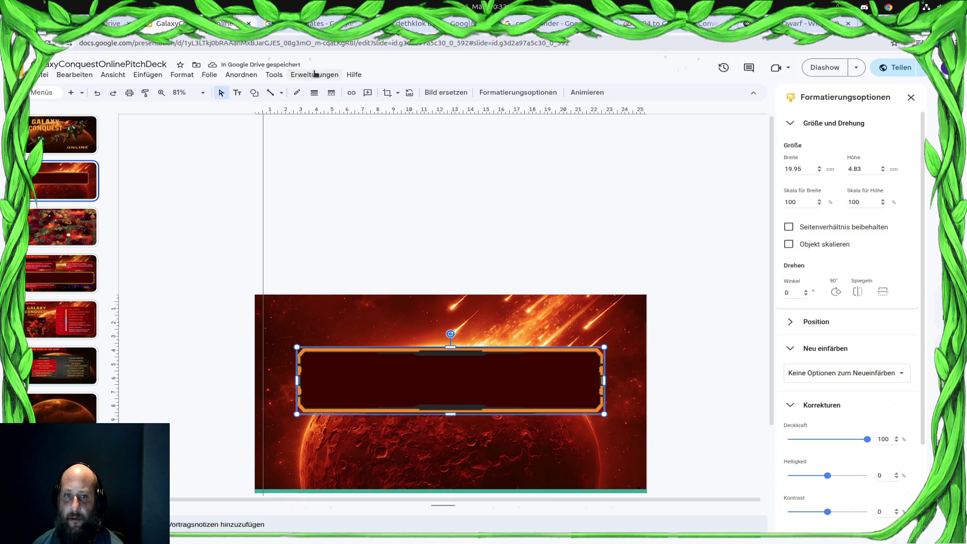
{"action": "left_click", "coordinate": [249, 75]}
{"action": "mouse_move", "coordinate": [311, 91]}
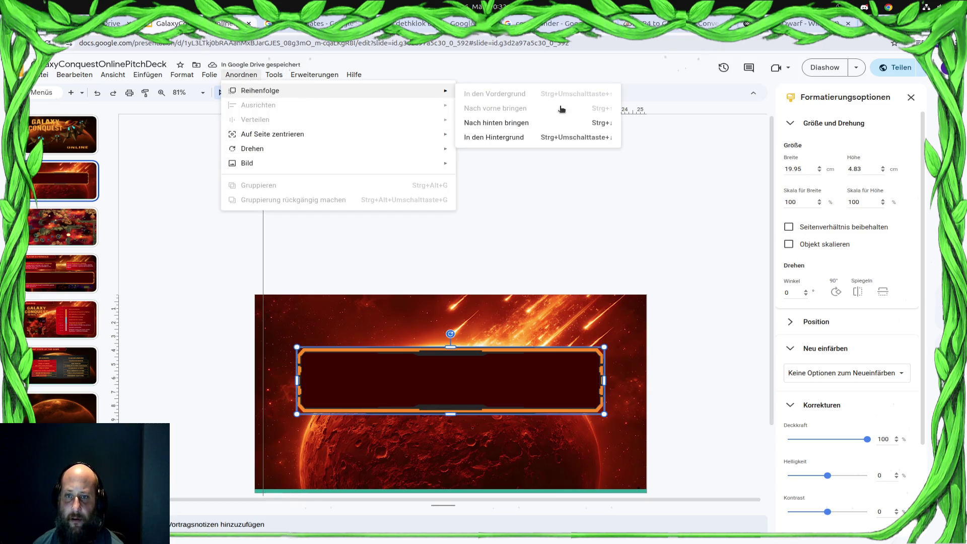
{"action": "left_click", "coordinate": [535, 124]}
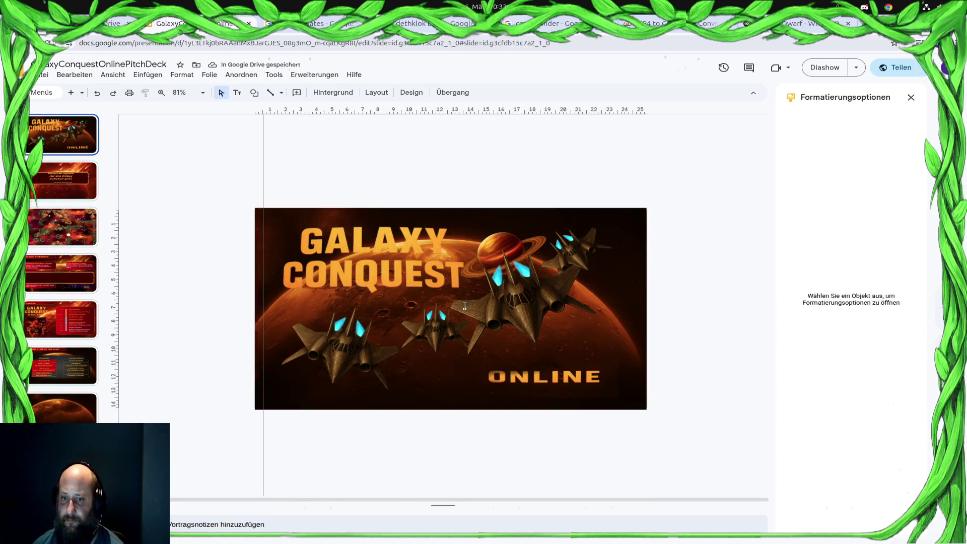
- Resize the banner's top, bottom and left edges to frame the tagline at 16.6 × 7.45 cm
{"action": "scroll", "coordinate": [454, 292], "scroll_direction": "up", "scroll_amount": 5, "text": "ctrl"}
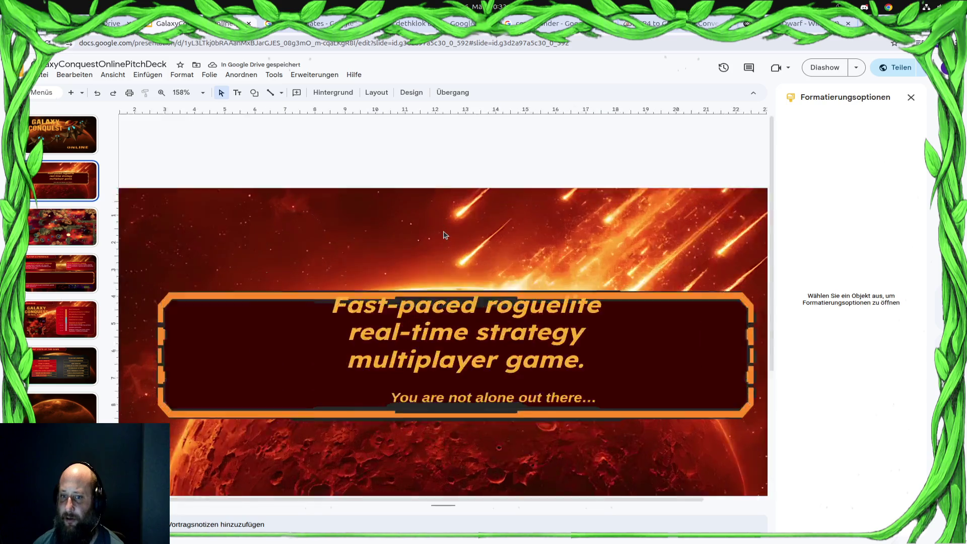
{"action": "left_click", "coordinate": [473, 305]}
{"action": "left_click", "coordinate": [269, 353]}
{"action": "left_click", "coordinate": [168, 373]}
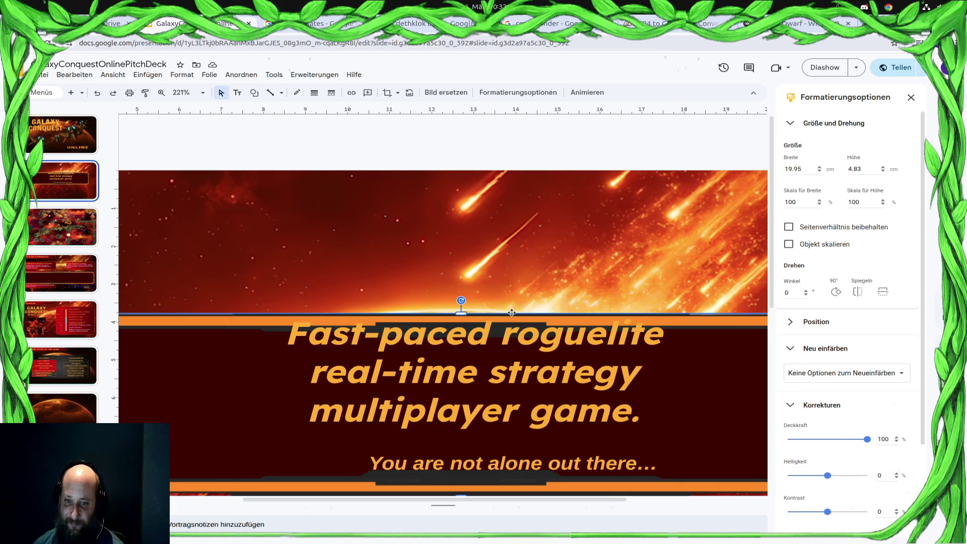
{"action": "left_click_drag", "start_coordinate": [462, 313], "coordinate": [461, 272]}
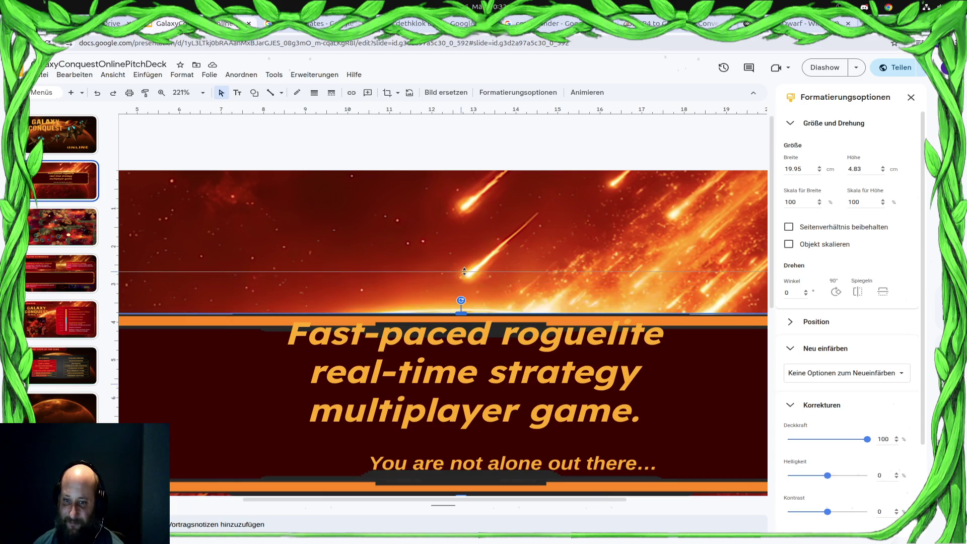
{"action": "scroll", "coordinate": [485, 393], "scroll_direction": "down", "scroll_amount": 3}
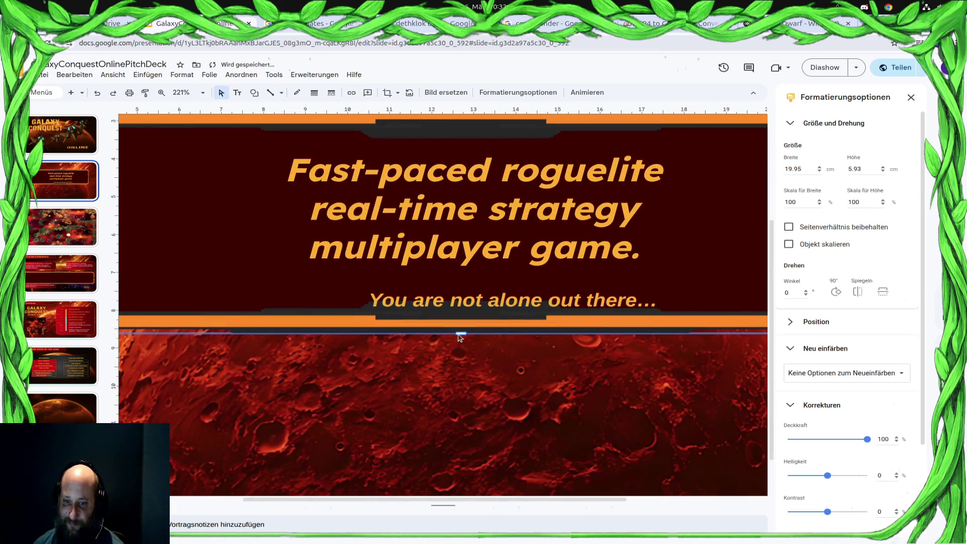
{"action": "left_click_drag", "start_coordinate": [461, 365], "coordinate": [461, 392]}
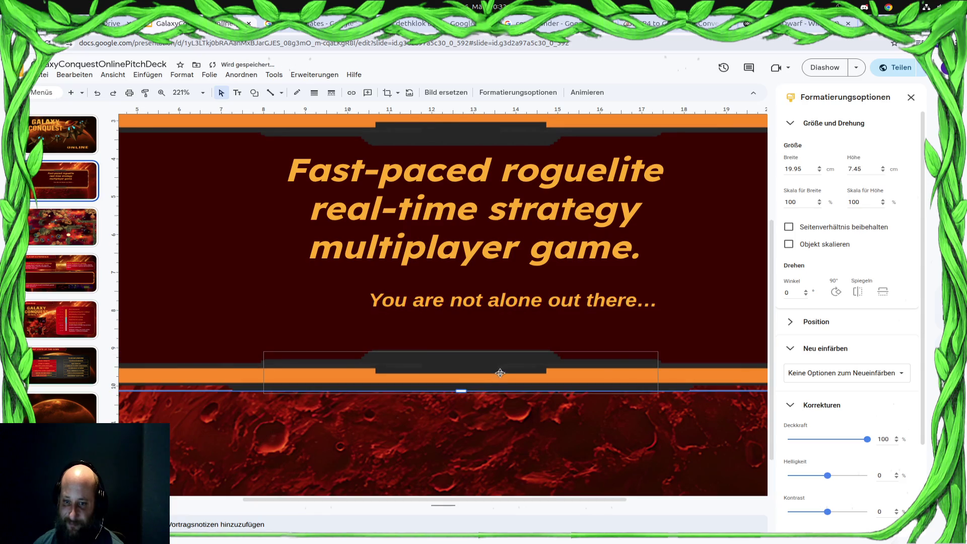
{"action": "scroll", "coordinate": [516, 363], "scroll_direction": "down", "scroll_amount": 3}
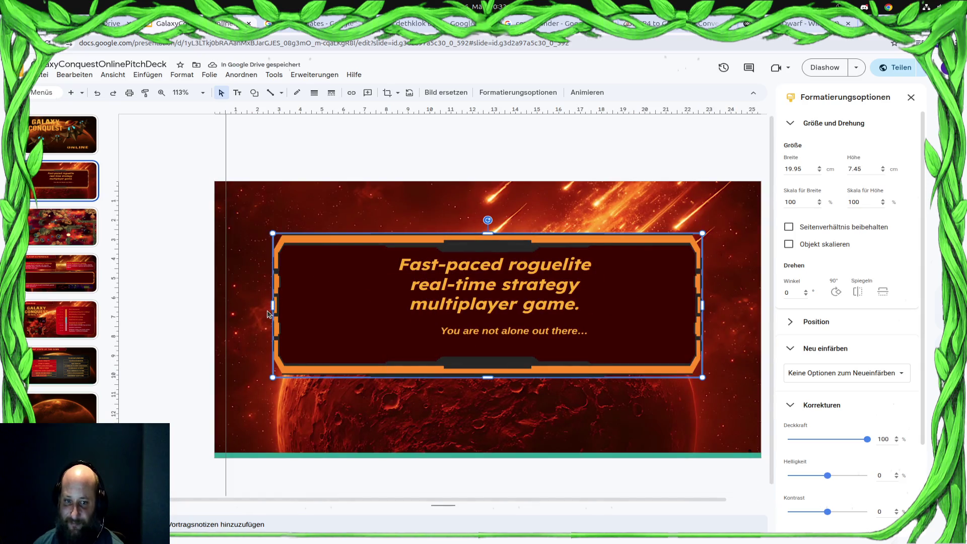
{"action": "left_click_drag", "start_coordinate": [272, 307], "coordinate": [346, 306]}
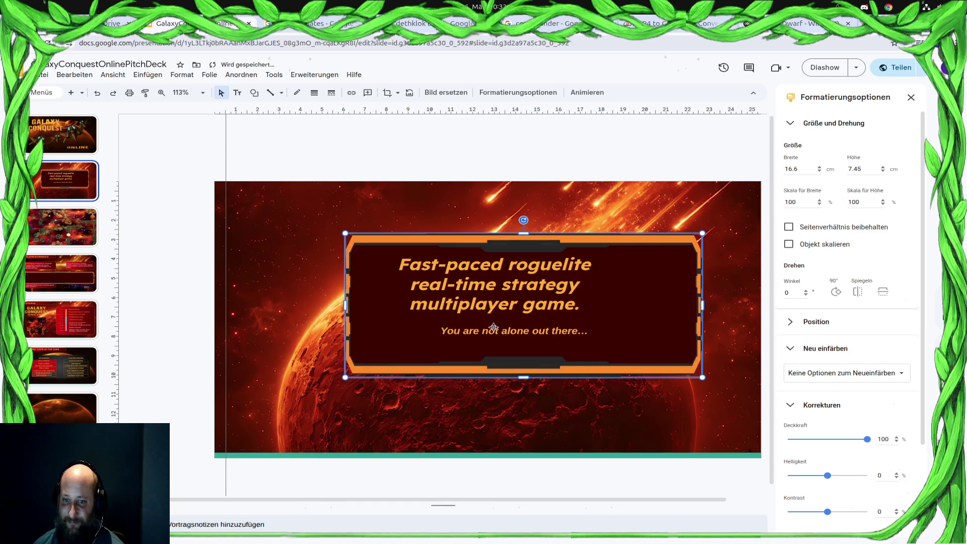
- Shift the tagline slightly right, group it with the banner, and centre the group
{"action": "left_click", "coordinate": [489, 266]}
{"action": "left_click_drag", "start_coordinate": [533, 263], "coordinate": [554, 255]}
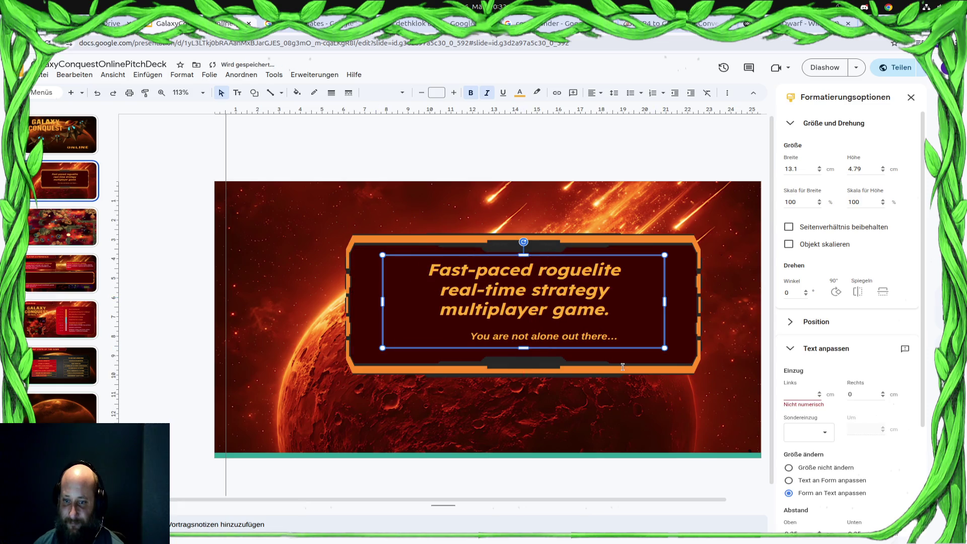
{"action": "left_click", "coordinate": [619, 241]}
{"action": "right_click", "coordinate": [615, 315]}
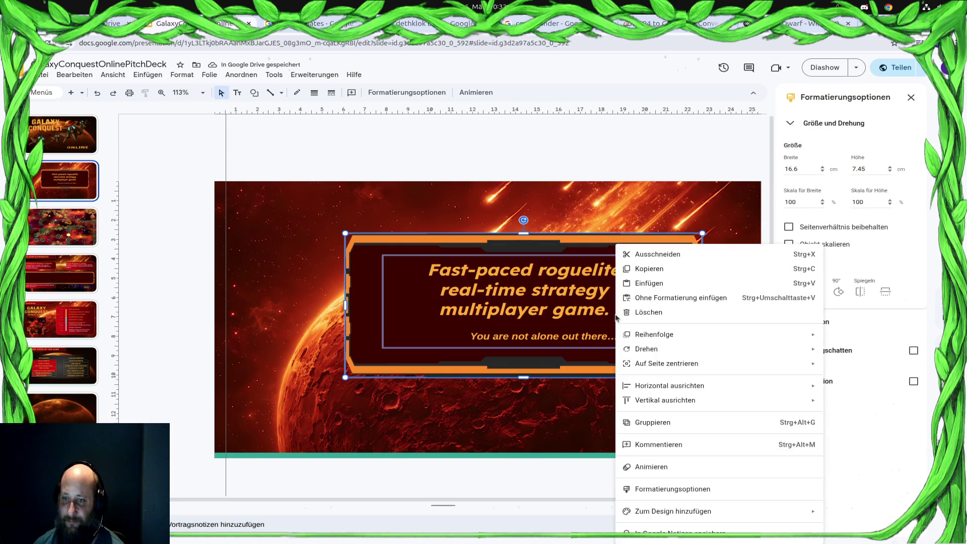
{"action": "left_click", "coordinate": [680, 425]}
{"action": "left_click_drag", "start_coordinate": [605, 243], "coordinate": [570, 241]}
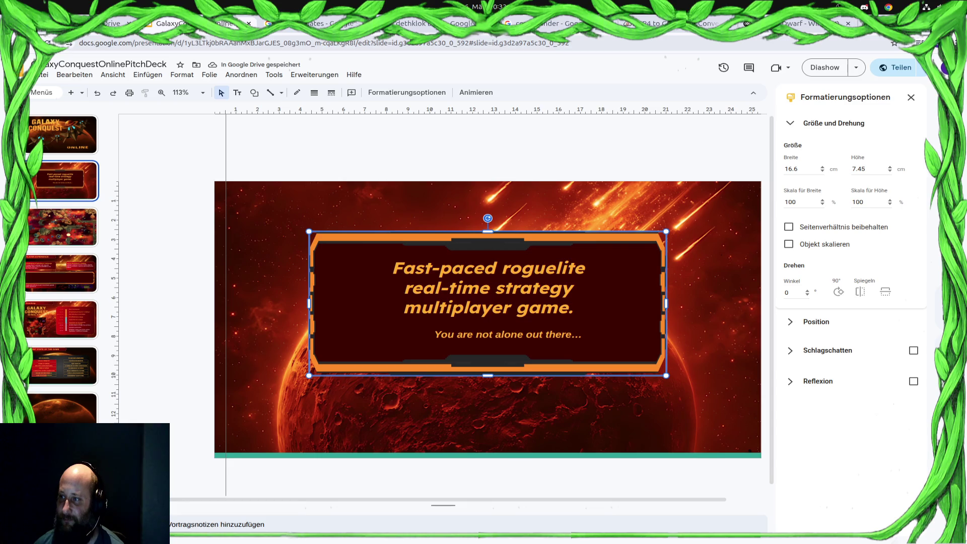
{"action": "left_click", "coordinate": [80, 226]}
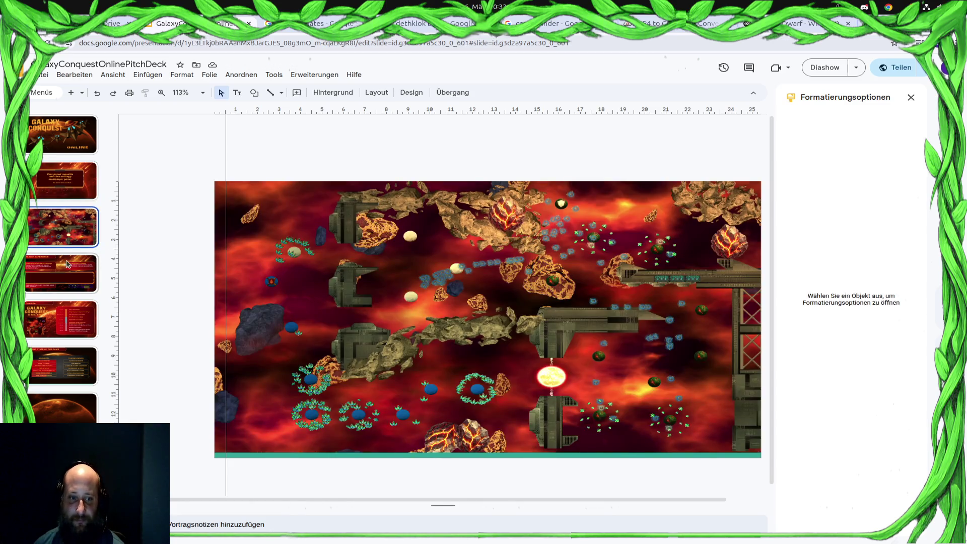
- On the Player Experience slide, delete the orange banner image
{"action": "left_click", "coordinate": [75, 273]}
{"action": "left_click", "coordinate": [403, 351]}
{"action": "key", "text": "Delete"}
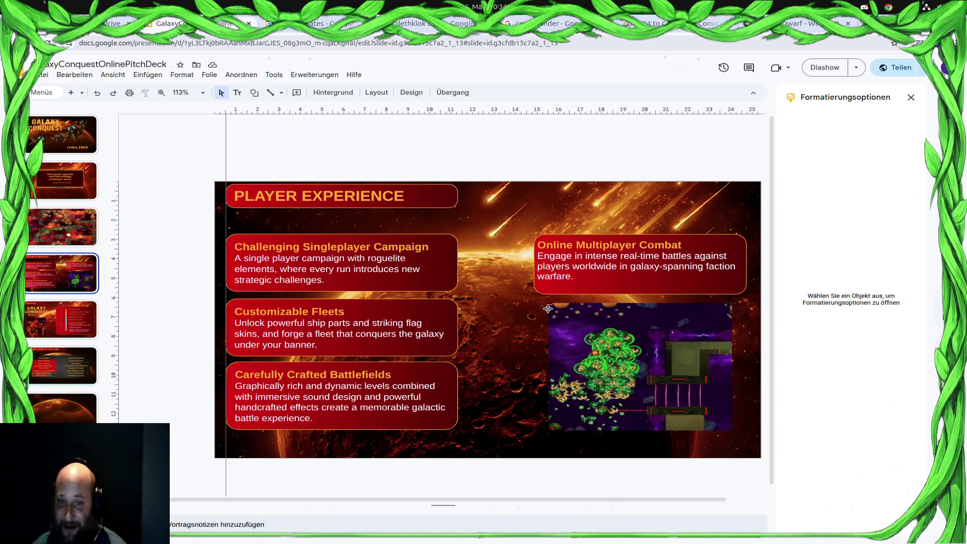
- Undo the deletion so the orange banner is restored on the slide
{"action": "key", "text": "super"}
{"action": "key", "text": "super"}
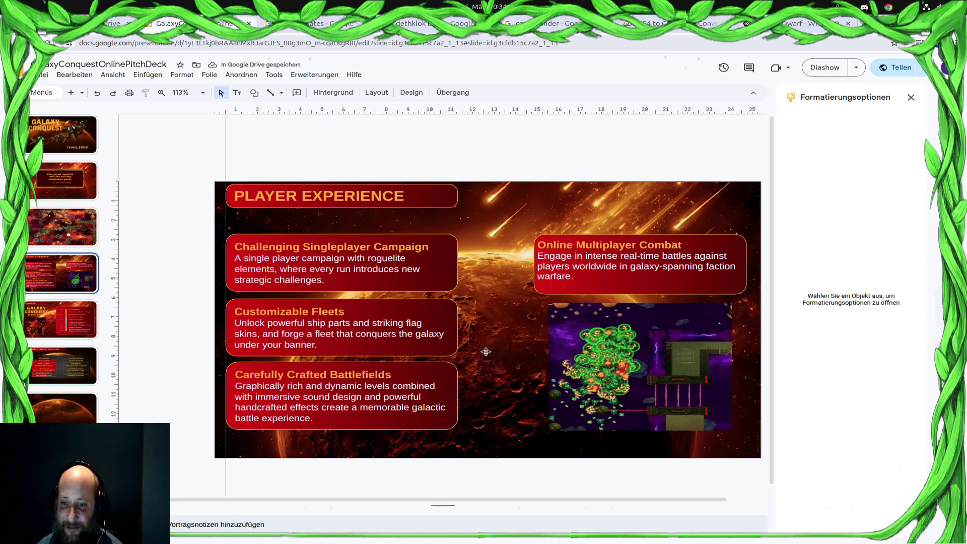
{"action": "key", "text": "ctrl+z"}
{"action": "key", "text": "ctrl+z"}
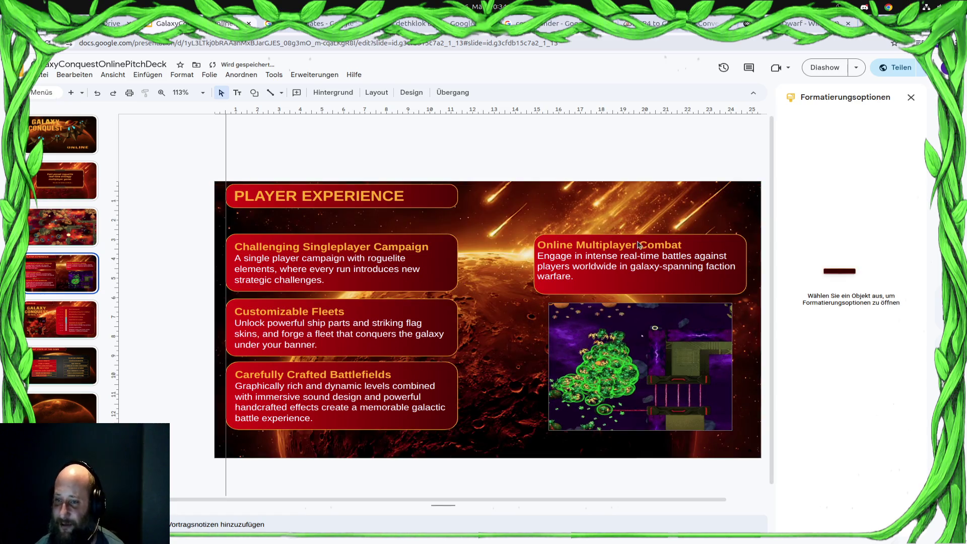
{"action": "key", "text": "ctrl+z"}
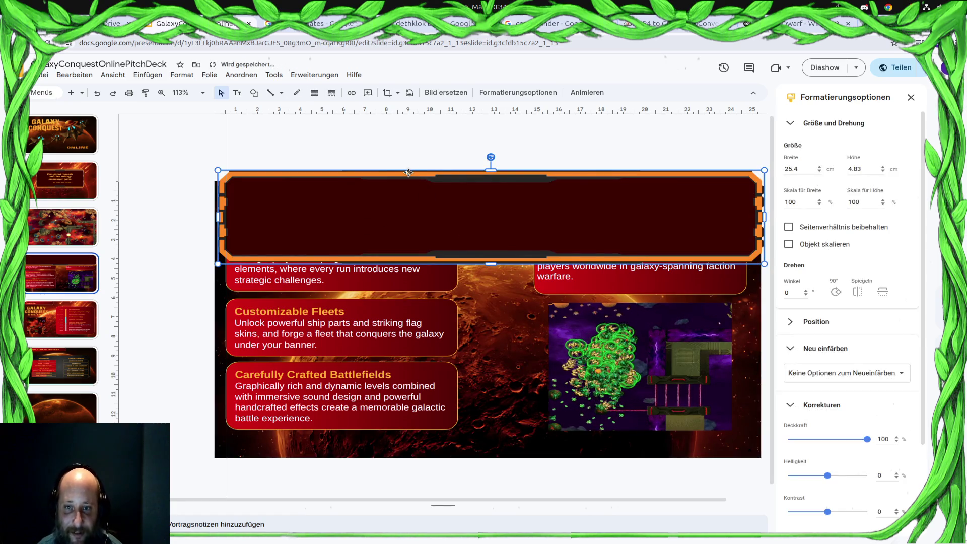
- Move the banner below the heading and paste a copy of the PLAYER EXPERIENCE heading onto it
{"action": "left_click_drag", "start_coordinate": [406, 178], "coordinate": [407, 206]}
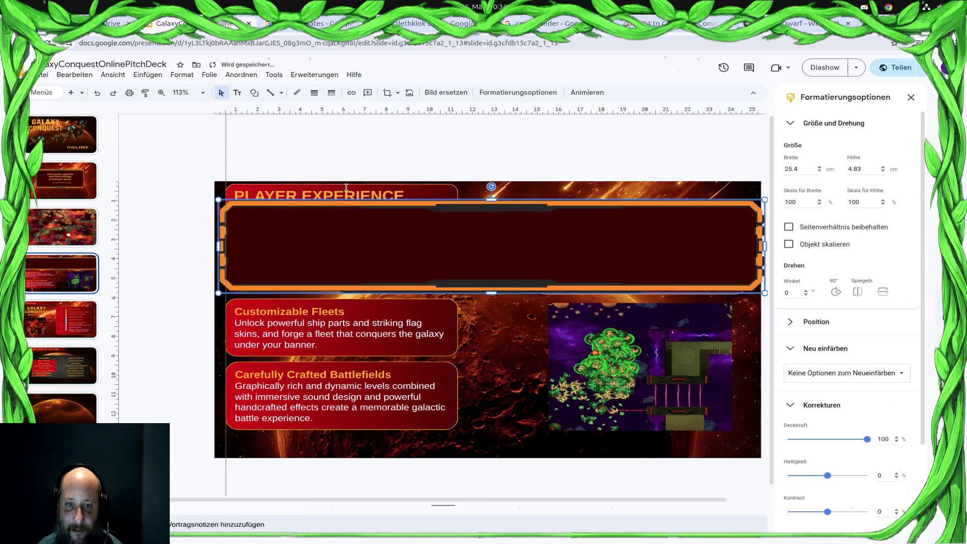
{"action": "left_click", "coordinate": [351, 188]}
{"action": "key", "text": "ctrl+shift+Left"}
{"action": "key", "text": "ctrl+shift+Left"}
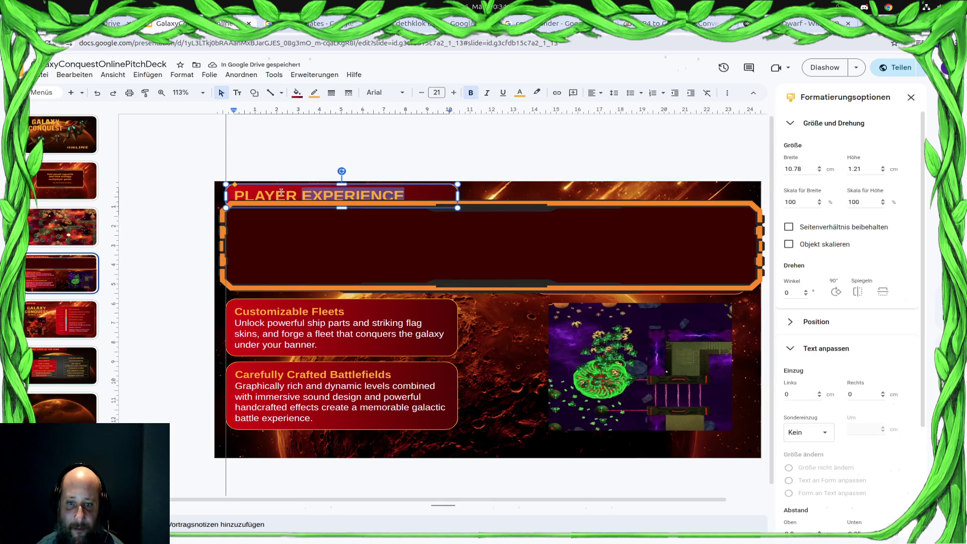
{"action": "key", "text": "ctrl+c"}
{"action": "left_click", "coordinate": [285, 236]}
{"action": "key", "text": "ctrl+v"}
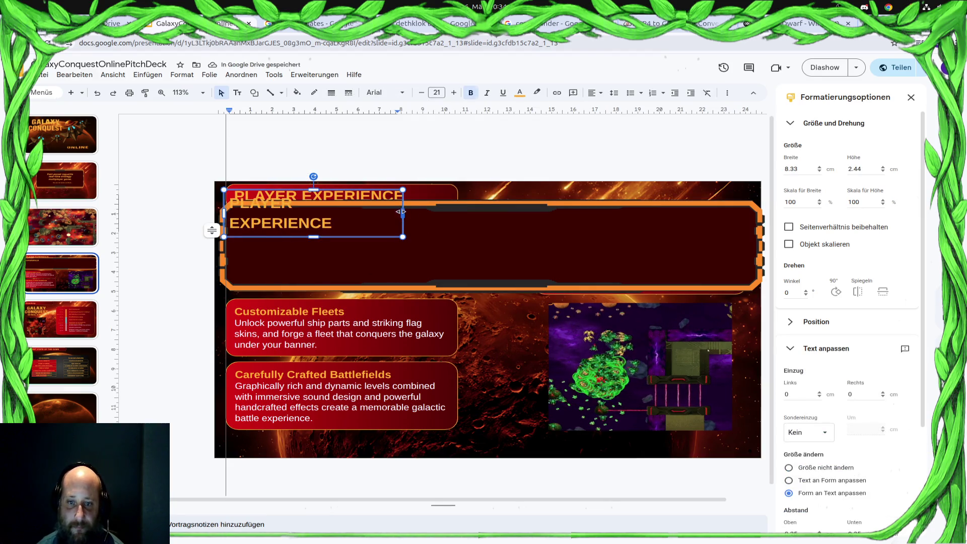
{"action": "mouse_move", "coordinate": [421, 188]}
{"action": "left_mouse_down"}
{"action": "mouse_move", "coordinate": [436, 232]}
{"action": "mouse_move", "coordinate": [426, 227]}
{"action": "mouse_move", "coordinate": [418, 246]}
{"action": "left_mouse_up"}
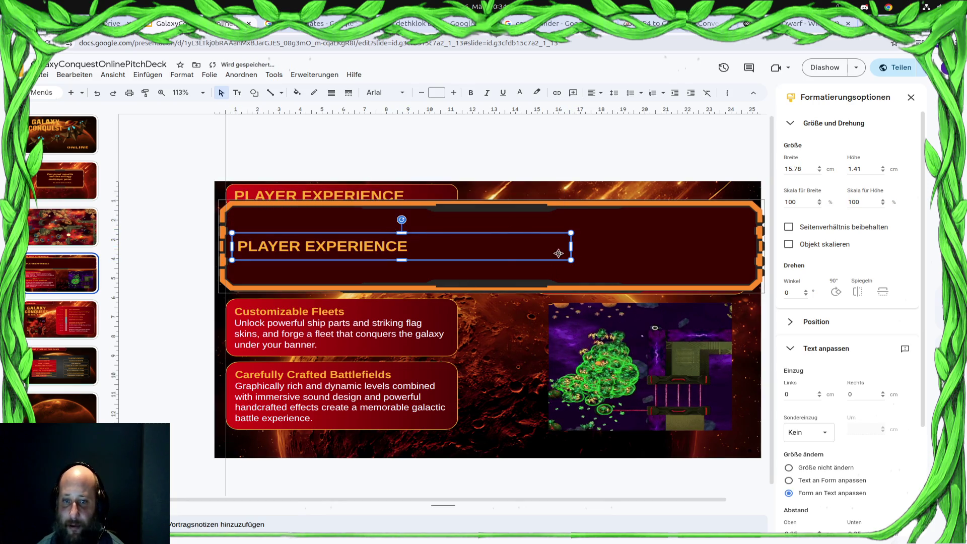
- Resize the banner to 13 × 2.2 cm around the copied heading
{"action": "left_click", "coordinate": [500, 265]}
{"action": "left_click_drag", "start_coordinate": [491, 292], "coordinate": [492, 265]}
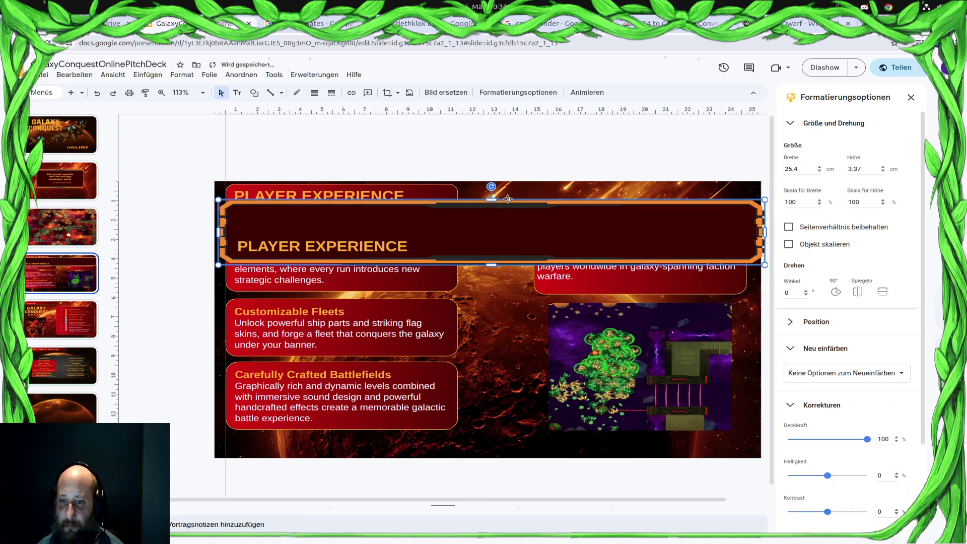
{"action": "left_click_drag", "start_coordinate": [491, 201], "coordinate": [496, 222]}
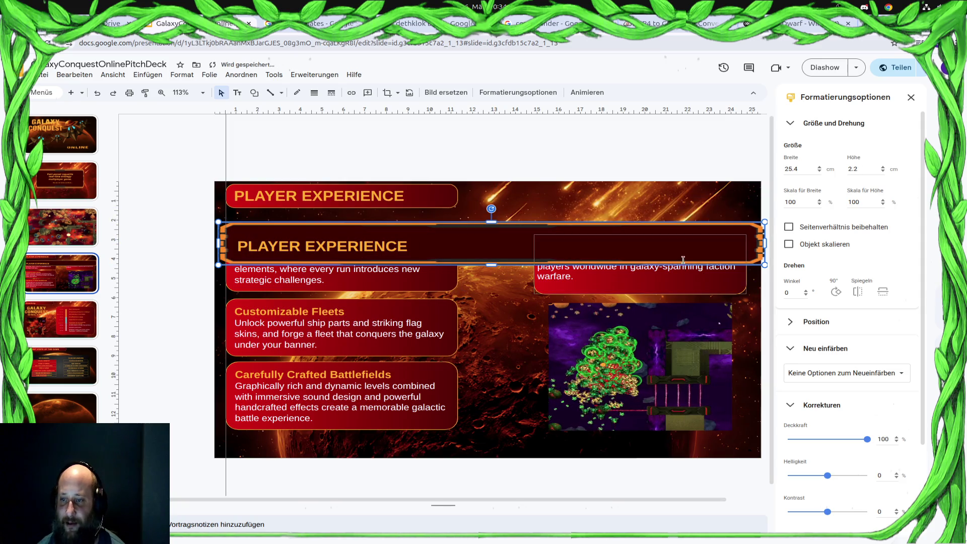
{"action": "left_click_drag", "start_coordinate": [587, 226], "coordinate": [460, 226]}
{"action": "left_click", "coordinate": [794, 23]}
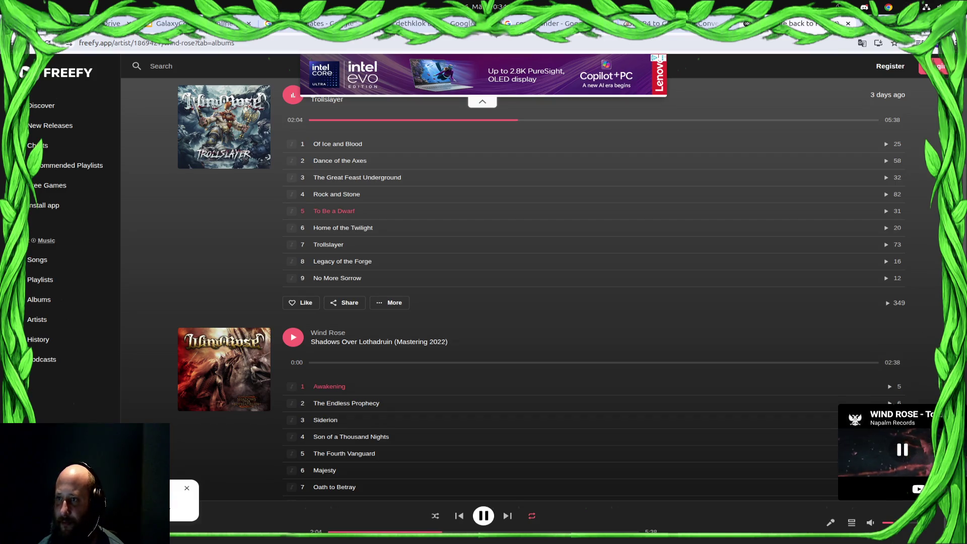
{"action": "key", "text": "alt+Tab"}
{"action": "key", "text": "alt+Tab"}
{"action": "key", "text": "Tab"}
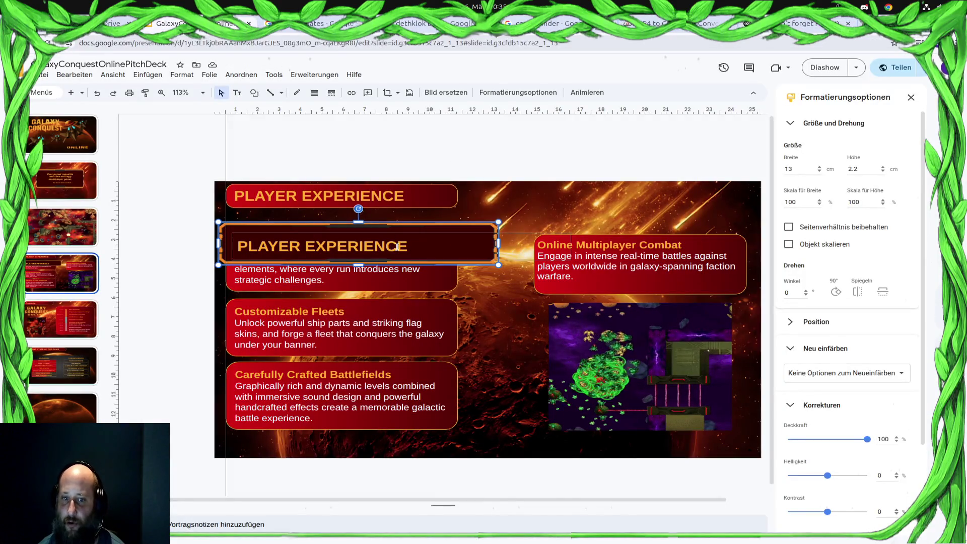
- Narrow and reposition the copied heading box, then delete the original top heading
{"action": "left_click", "coordinate": [560, 246]}
{"action": "left_click_drag", "start_coordinate": [571, 247], "coordinate": [486, 246]}
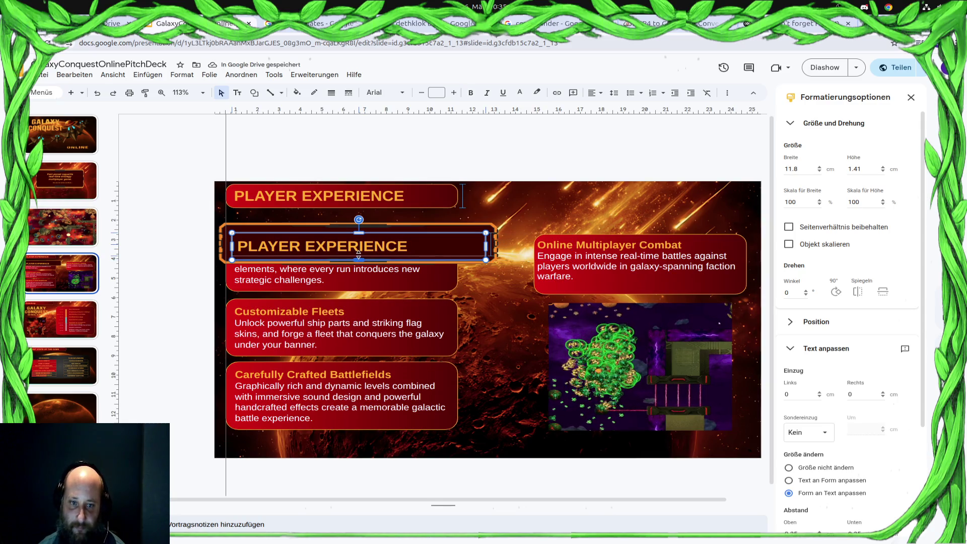
{"action": "scroll", "coordinate": [243, 247], "scroll_direction": "up", "scroll_amount": 3}
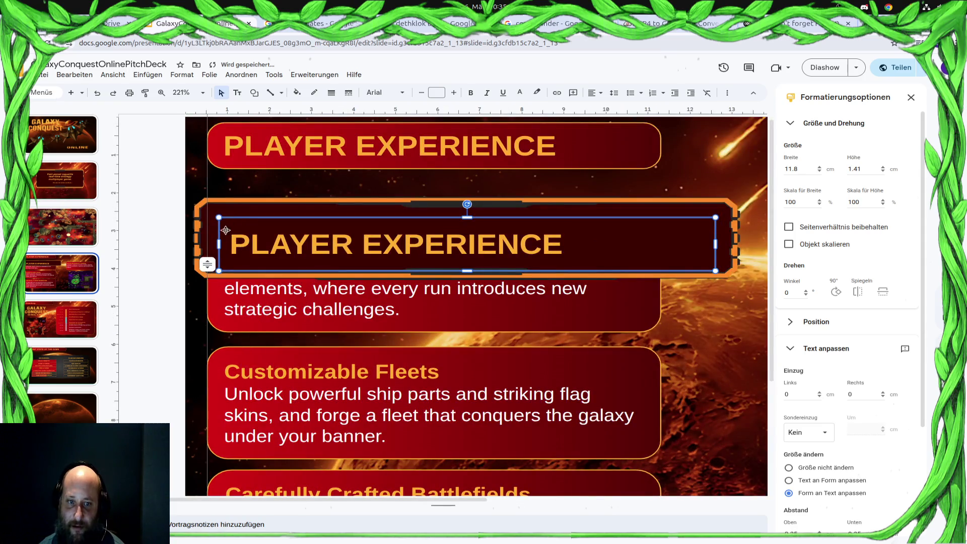
{"action": "left_click_drag", "start_coordinate": [246, 218], "coordinate": [235, 214]}
{"action": "left_click", "coordinate": [401, 162]}
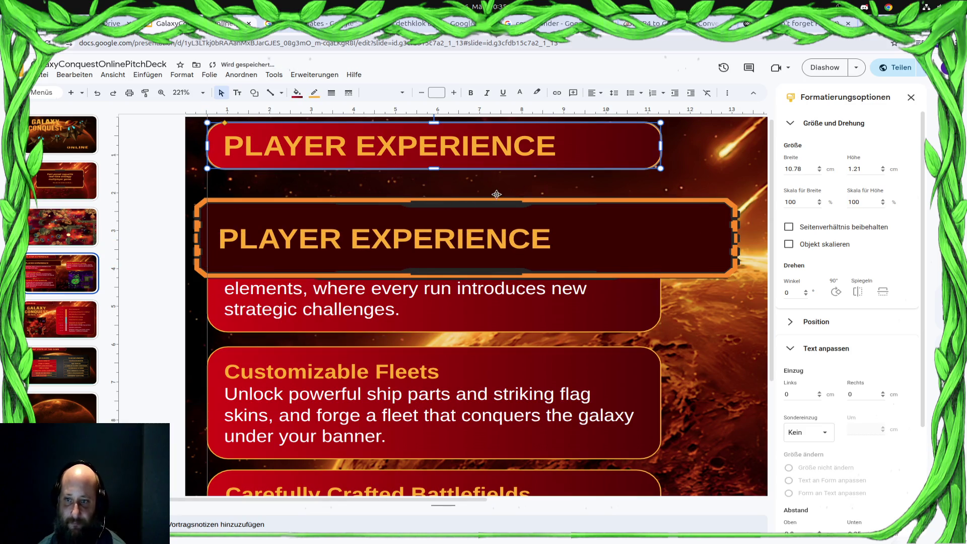
{"action": "key", "text": "Delete"}
- Drag the orange-framed PLAYER EXPERIENCE banner up to the top of the slide
{"action": "left_click", "coordinate": [511, 196]}
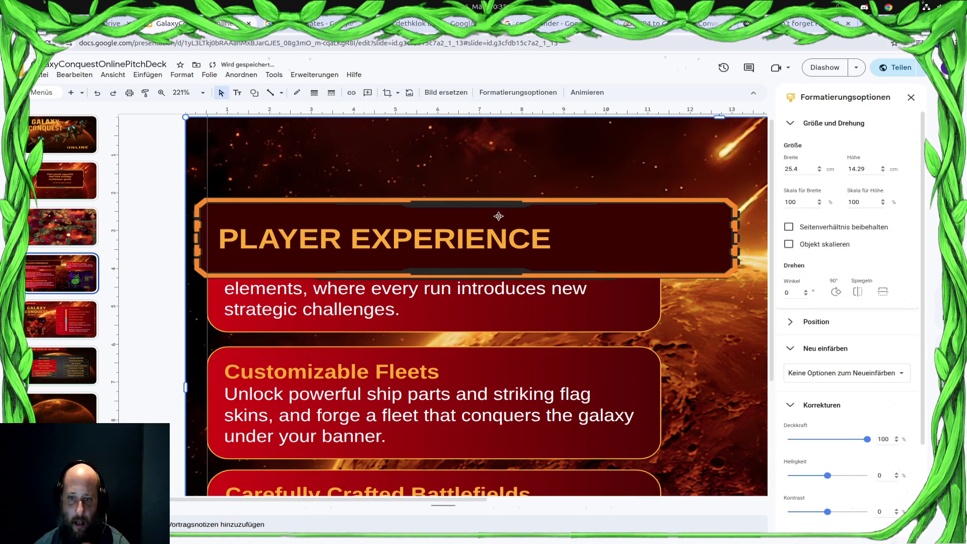
{"action": "left_click", "coordinate": [434, 251]}
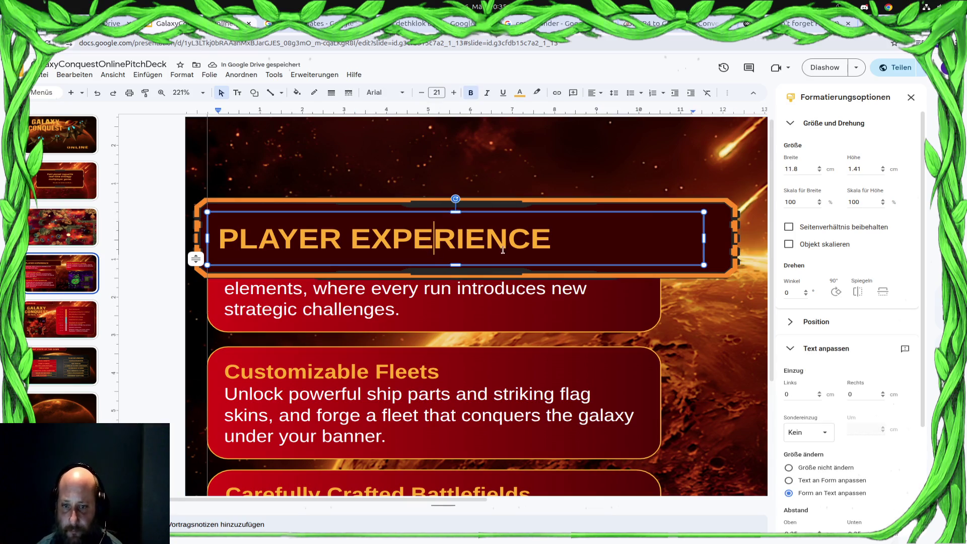
{"action": "left_click", "coordinate": [641, 202]}
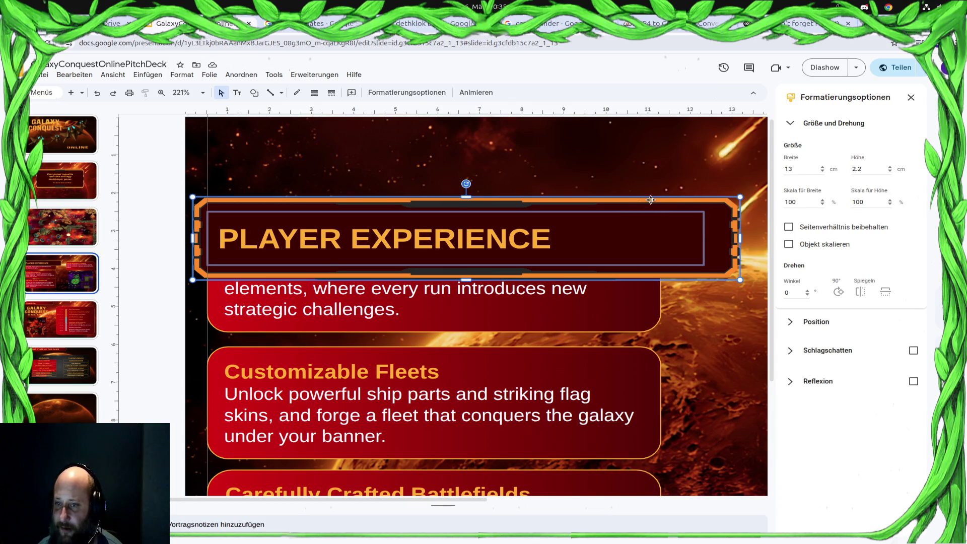
{"action": "right_click", "coordinate": [650, 199]}
{"action": "key", "text": "Escape"}
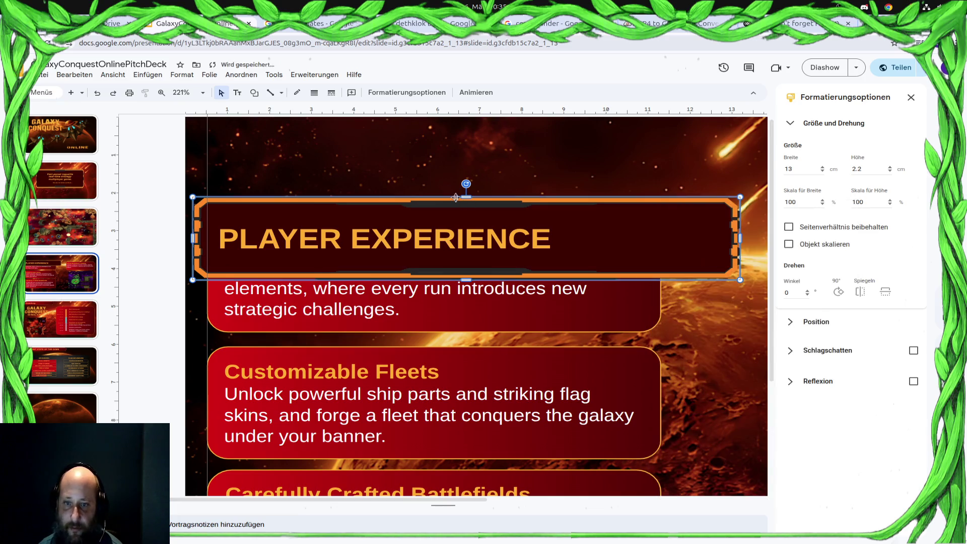
{"action": "left_click_drag", "start_coordinate": [440, 201], "coordinate": [454, 121]}
{"action": "scroll", "coordinate": [497, 195], "scroll_direction": "down", "scroll_amount": 2}
{"action": "scroll", "coordinate": [497, 195], "scroll_direction": "up", "scroll_amount": 2}
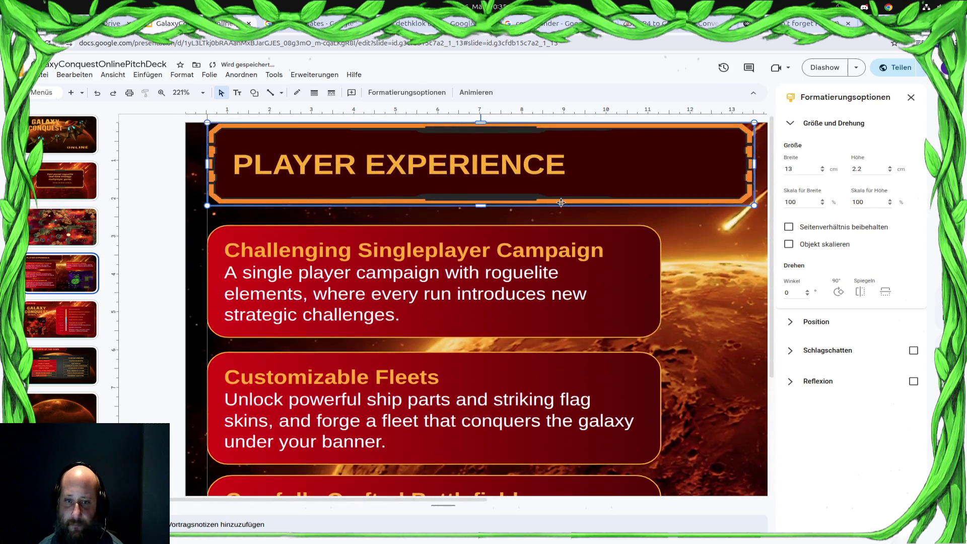
{"action": "scroll", "coordinate": [529, 199], "scroll_direction": "down", "scroll_amount": 5, "text": "ctrl"}
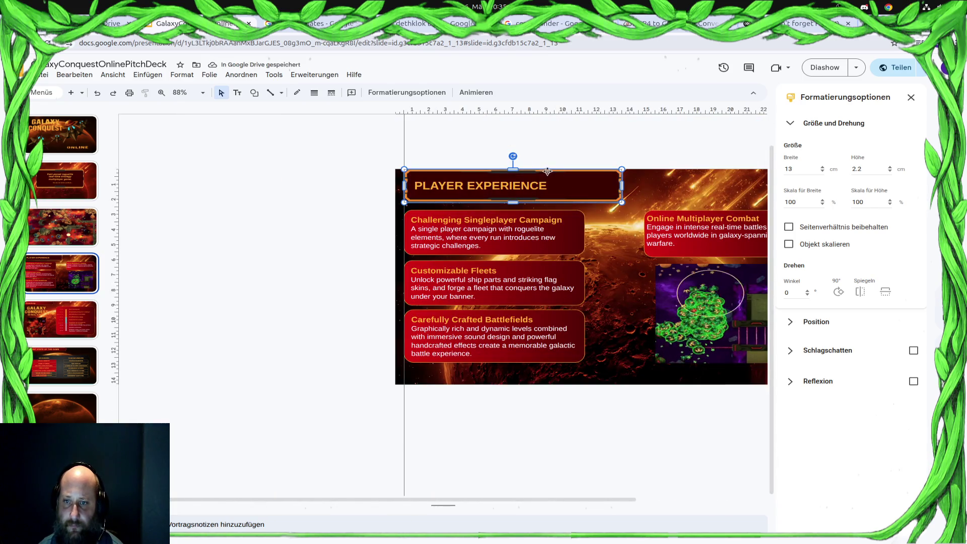
- Resize the orange title frame to 10.78 × 1.81 cm so it fits the PLAYER EXPERIENCE title
{"action": "left_click", "coordinate": [546, 170]}
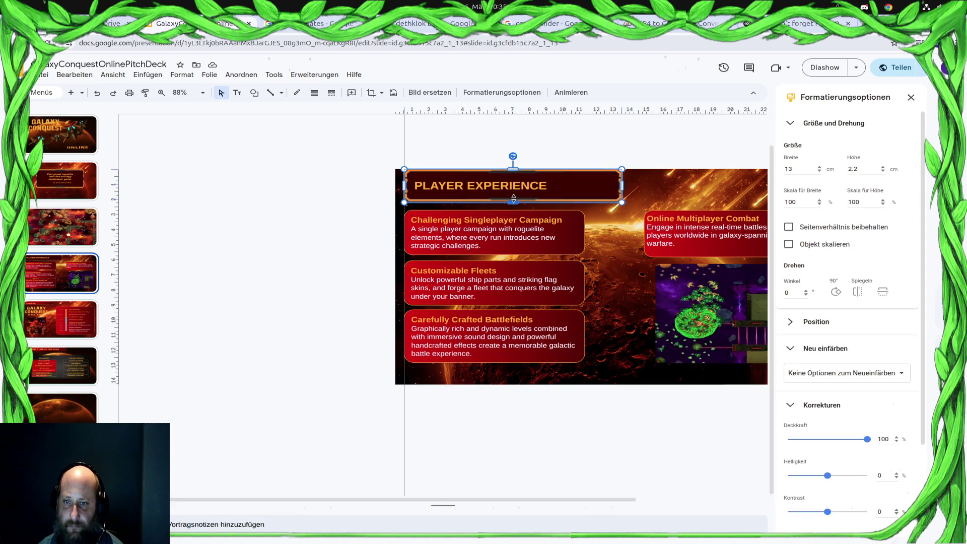
{"action": "mouse_move", "coordinate": [513, 195]}
{"action": "left_mouse_down"}
{"action": "mouse_move", "coordinate": [555, 188]}
{"action": "mouse_move", "coordinate": [544, 173]}
{"action": "left_mouse_up"}
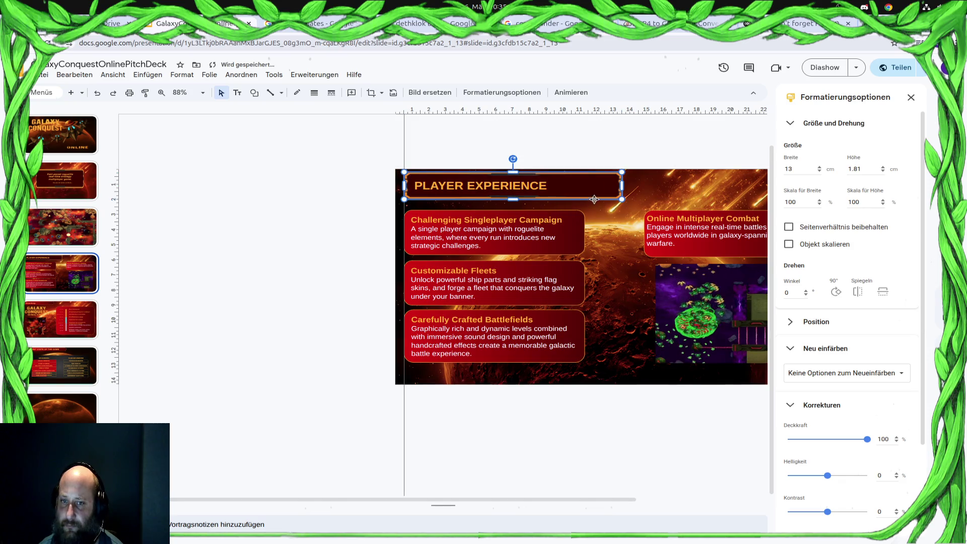
{"action": "scroll", "coordinate": [625, 214], "scroll_direction": "up", "scroll_amount": 3, "text": "ctrl"}
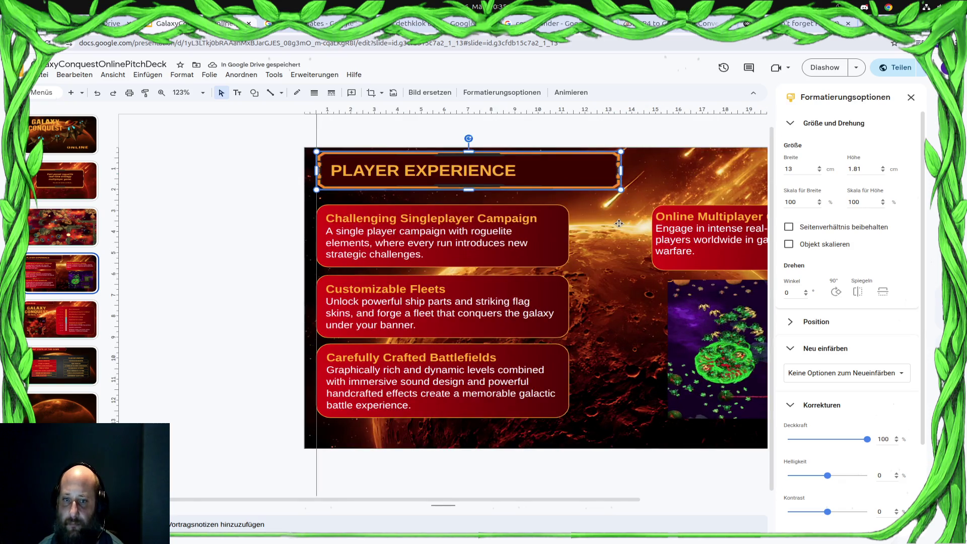
{"action": "scroll", "coordinate": [590, 224], "scroll_direction": "up", "scroll_amount": 5, "text": "ctrl"}
{"action": "scroll", "coordinate": [588, 225], "scroll_direction": "down", "scroll_amount": 5, "text": "ctrl"}
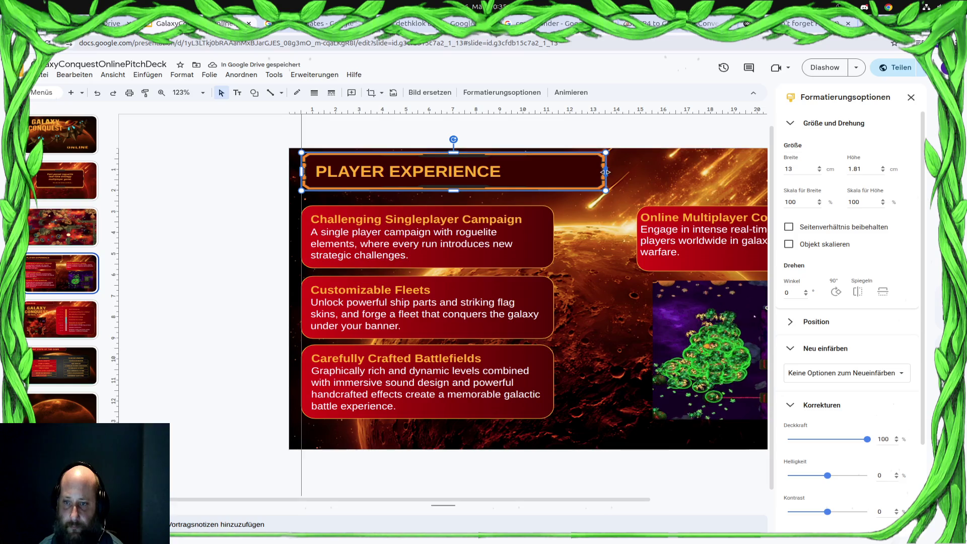
{"action": "mouse_move", "coordinate": [568, 170]}
{"action": "left_mouse_down"}
{"action": "mouse_move", "coordinate": [572, 184]}
{"action": "mouse_move", "coordinate": [552, 172]}
{"action": "mouse_move", "coordinate": [490, 171]}
{"action": "mouse_move", "coordinate": [533, 171]}
{"action": "mouse_move", "coordinate": [519, 171]}
{"action": "left_mouse_up"}
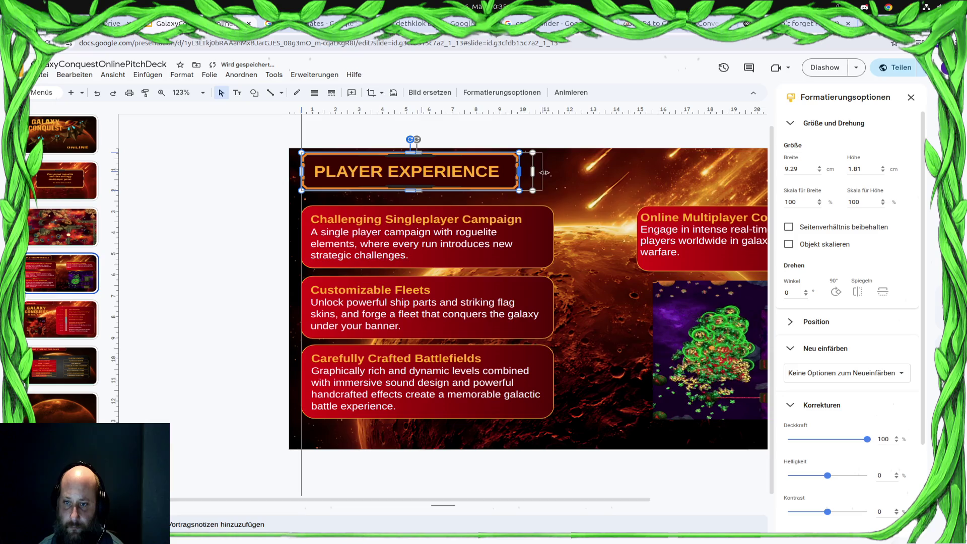
{"action": "left_click_drag", "start_coordinate": [552, 173], "coordinate": [548, 171]}
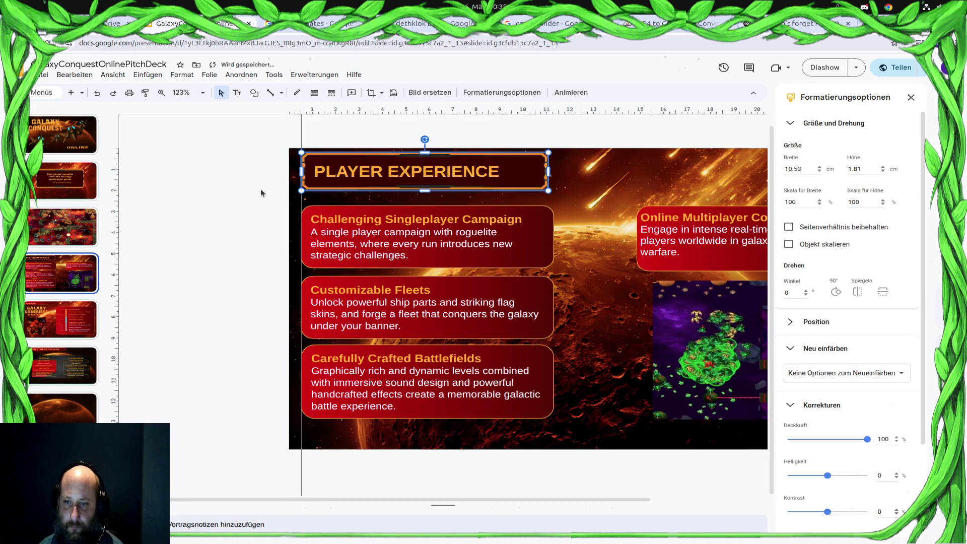
{"action": "left_click_drag", "start_coordinate": [549, 171], "coordinate": [553, 177]}
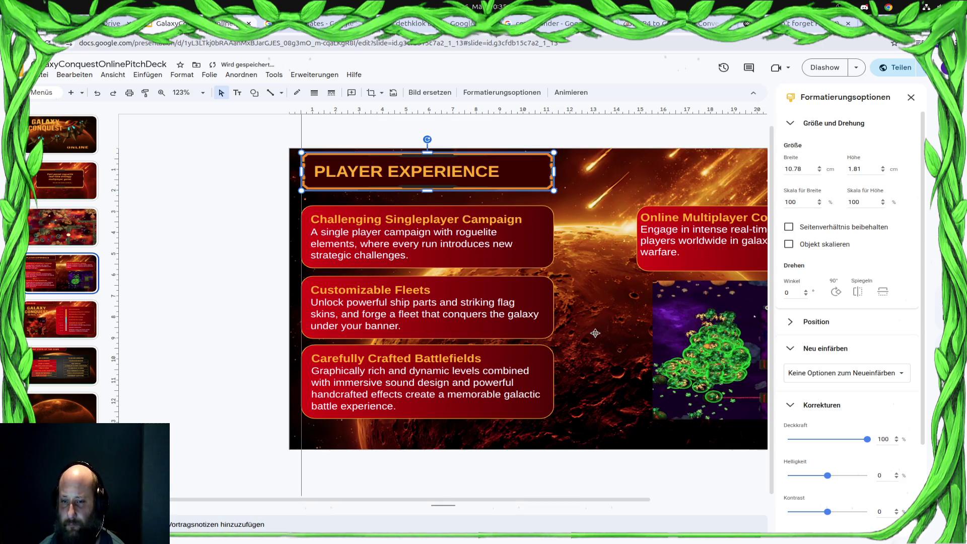
- Deselect the frame and go back to the previous slide
{"action": "scroll", "coordinate": [544, 337], "scroll_direction": "down", "scroll_amount": 3}
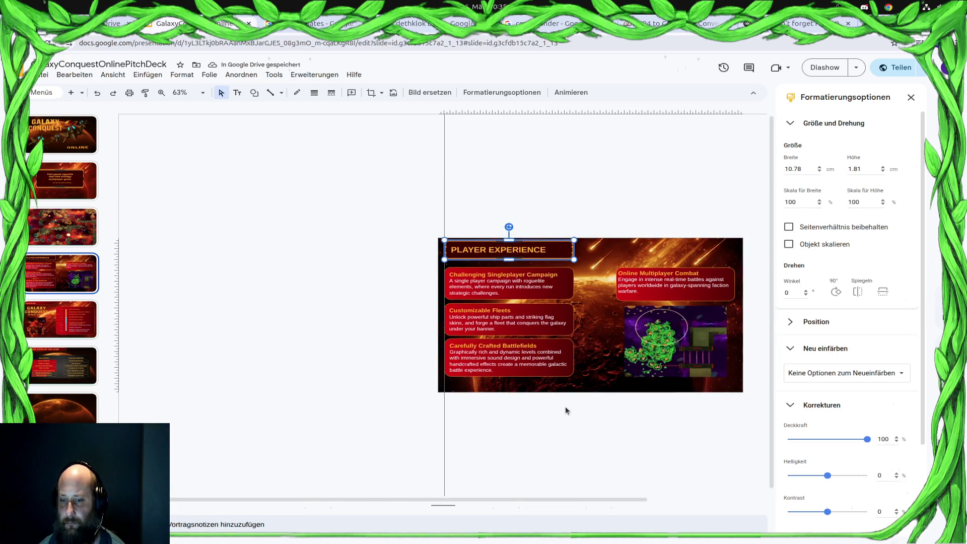
{"action": "left_click", "coordinate": [525, 364]}
{"action": "key", "text": "Escape"}
{"action": "key", "text": "Escape"}
{"action": "key", "text": "Page_Up"}
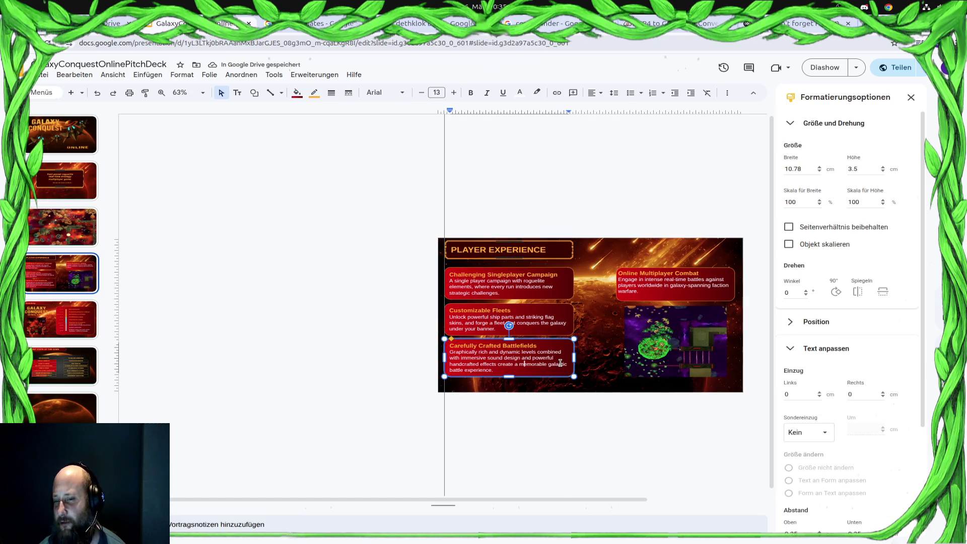
- Review the finished Player Experience slide, then open the Roadmap slide
{"action": "left_click", "coordinate": [71, 280]}
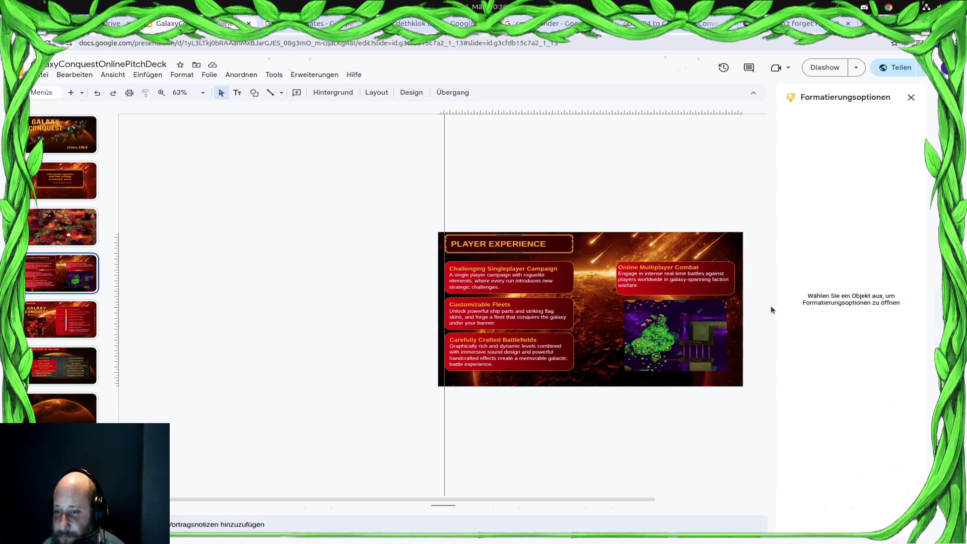
{"action": "scroll", "coordinate": [750, 327], "scroll_direction": "up", "scroll_amount": 5, "text": "ctrl"}
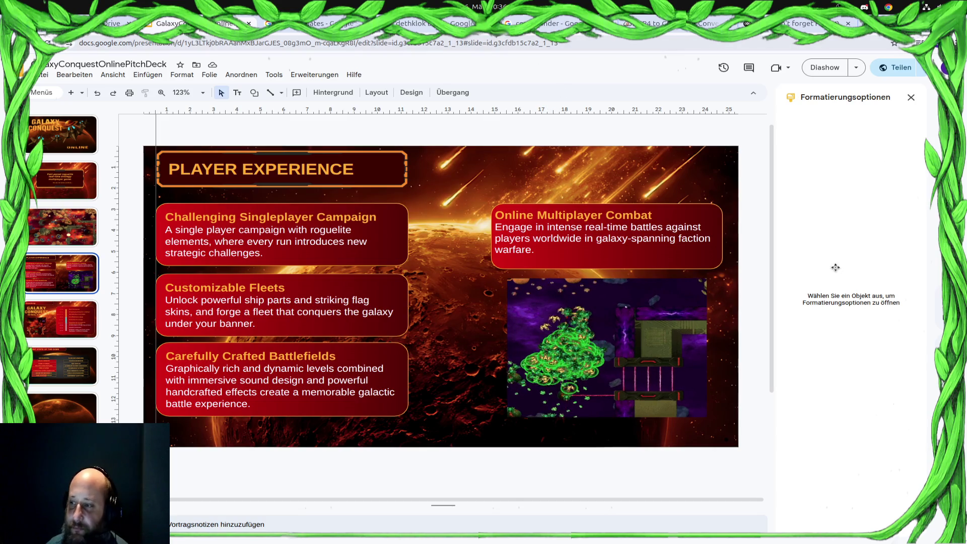
{"action": "left_click", "coordinate": [65, 322]}
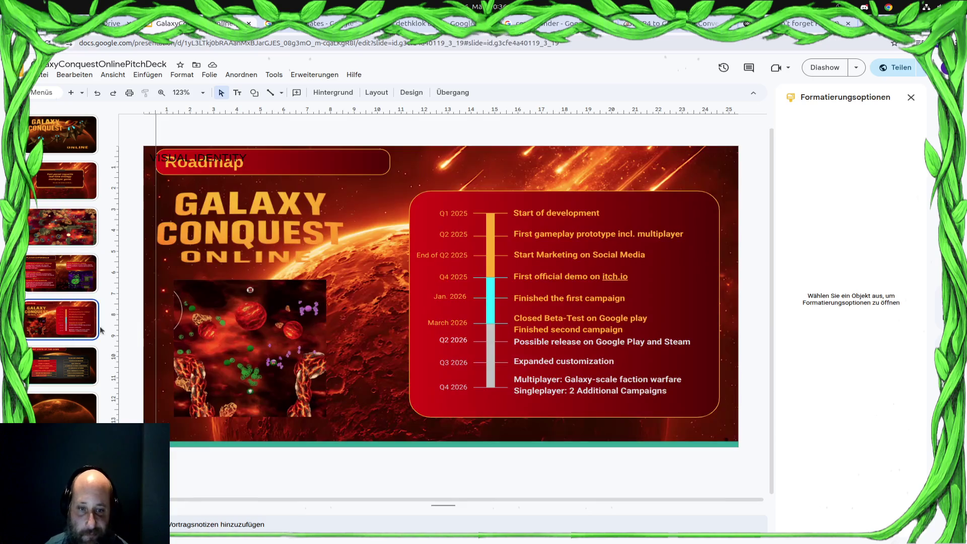
- Delete the leftover VISUAL IDENTITY and old Roadmap title text boxes
{"action": "left_click", "coordinate": [307, 165]}
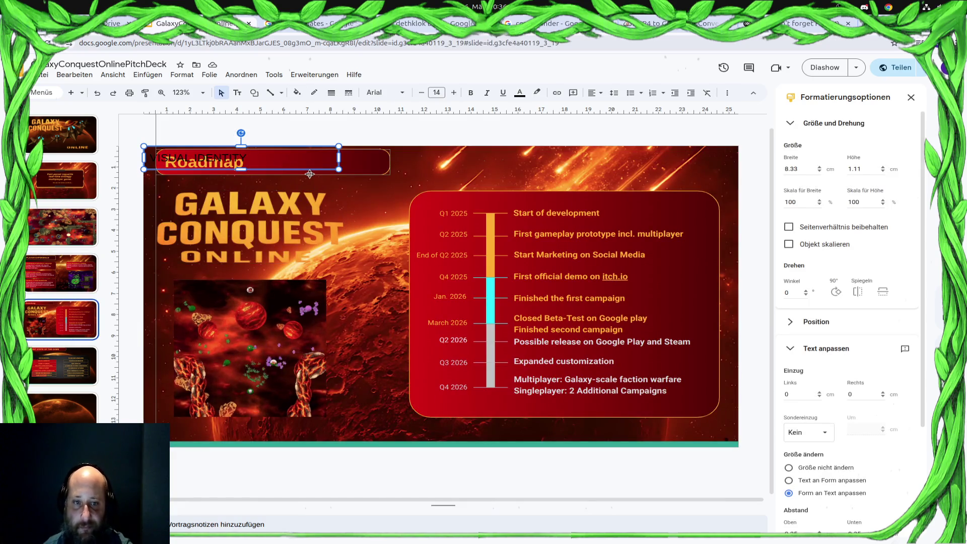
{"action": "key", "text": "Delete"}
{"action": "left_click", "coordinate": [324, 166]}
{"action": "key", "text": "Delete"}
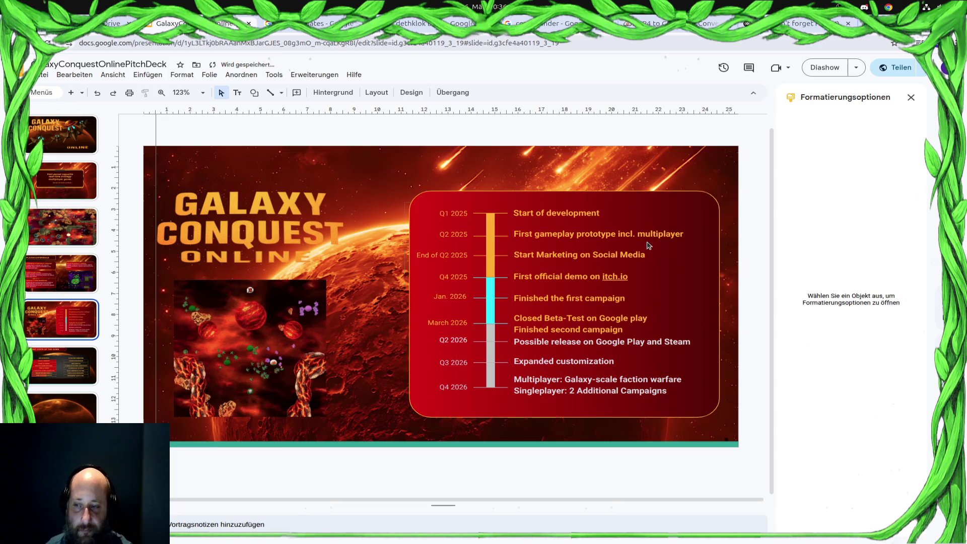
- Paste the orange-framed banner, shrink it to 8.83 × 1.68 cm, and place it top-left
{"action": "key", "text": "ctrl+v"}
{"action": "mouse_move", "coordinate": [337, 134]}
{"action": "left_mouse_down"}
{"action": "mouse_move", "coordinate": [425, 162]}
{"action": "mouse_move", "coordinate": [371, 138]}
{"action": "left_mouse_up"}
{"action": "mouse_move", "coordinate": [750, 237]}
{"action": "left_mouse_down"}
{"action": "mouse_move", "coordinate": [623, 184]}
{"action": "mouse_move", "coordinate": [527, 168]}
{"action": "mouse_move", "coordinate": [494, 193]}
{"action": "left_mouse_up"}
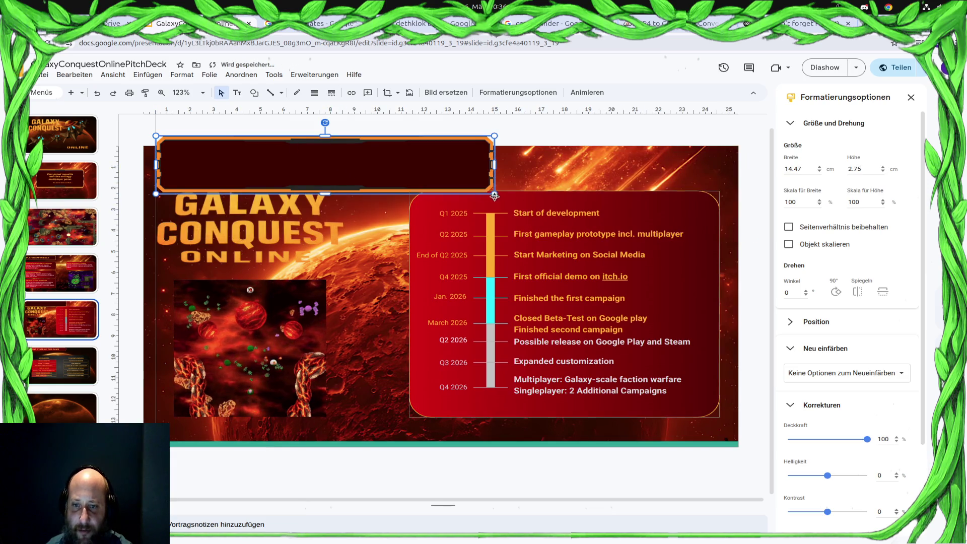
{"action": "left_click_drag", "start_coordinate": [398, 151], "coordinate": [296, 158]}
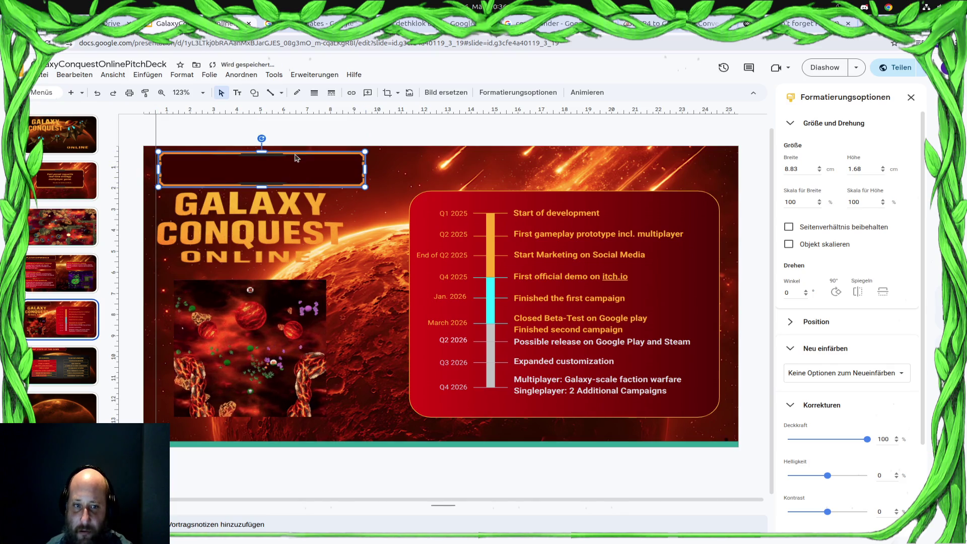
- Draw a text box over the orange banner and type the ROADMAP title
{"action": "double_click", "coordinate": [172, 168]}
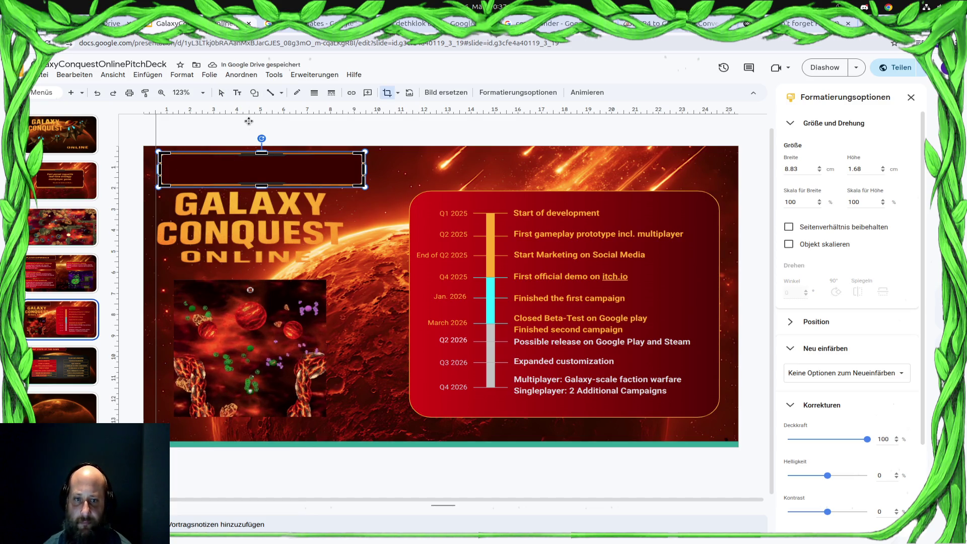
{"action": "left_click", "coordinate": [237, 92]}
{"action": "left_click_drag", "start_coordinate": [176, 171], "coordinate": [446, 198]}
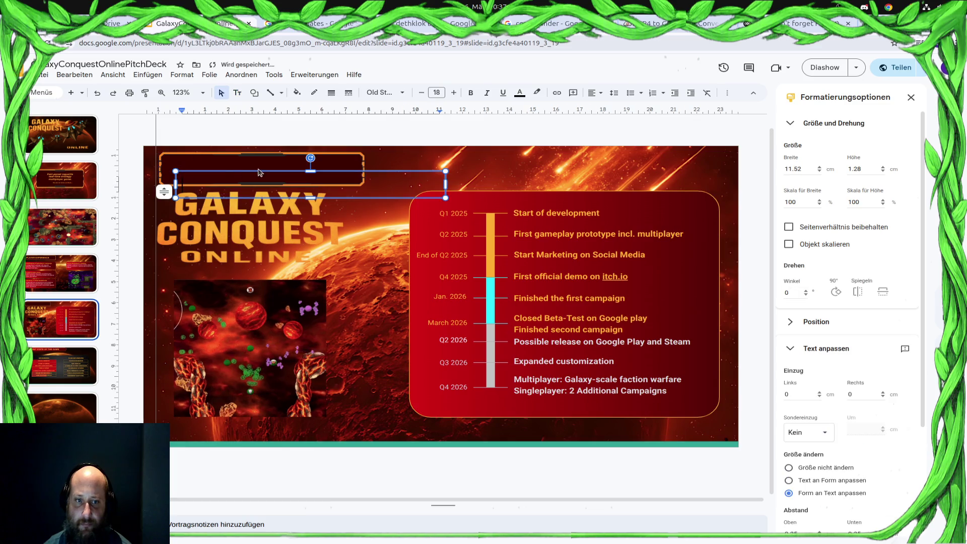
{"action": "type", "text": "Noa"}
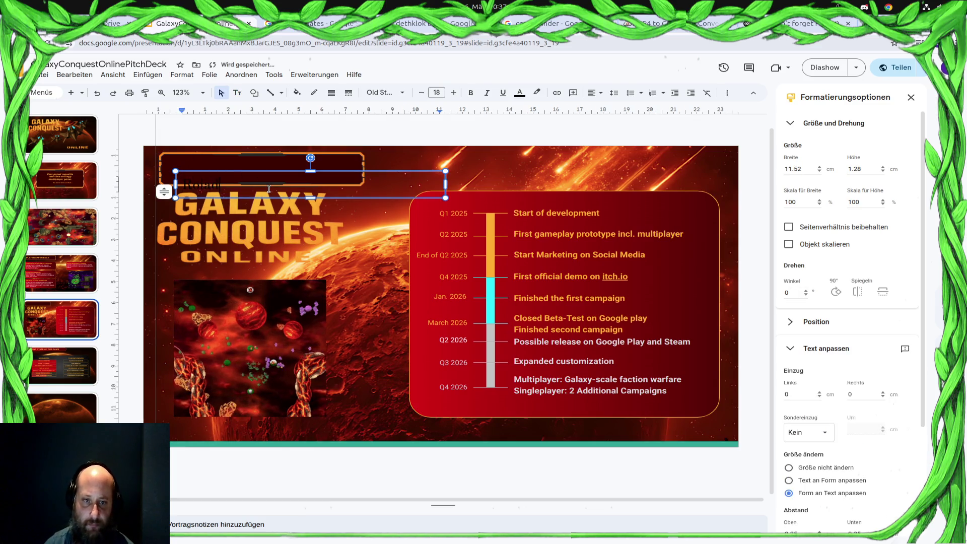
{"action": "type", "text": "ROADMAP"}
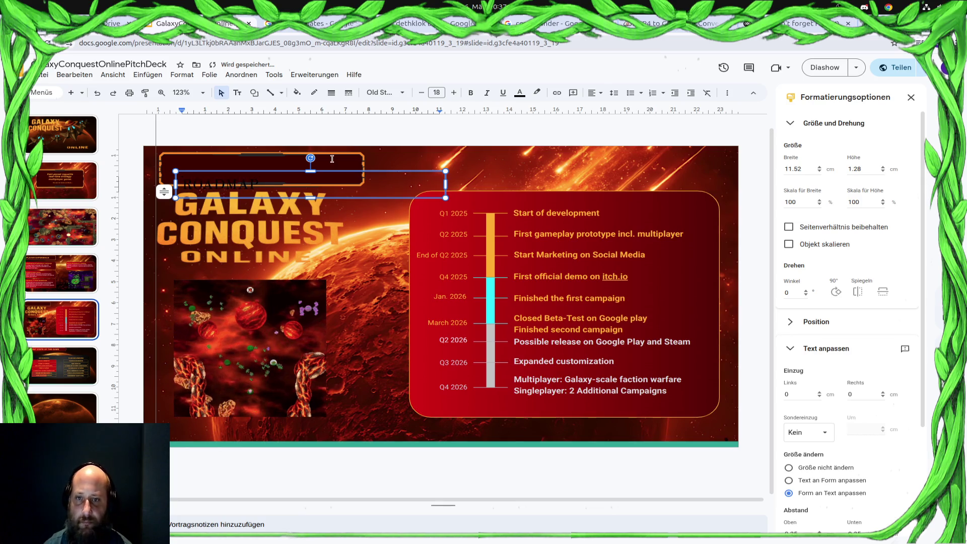
- Format the ROADMAP title as bold orange Arial text
{"action": "left_click", "coordinate": [370, 95]}
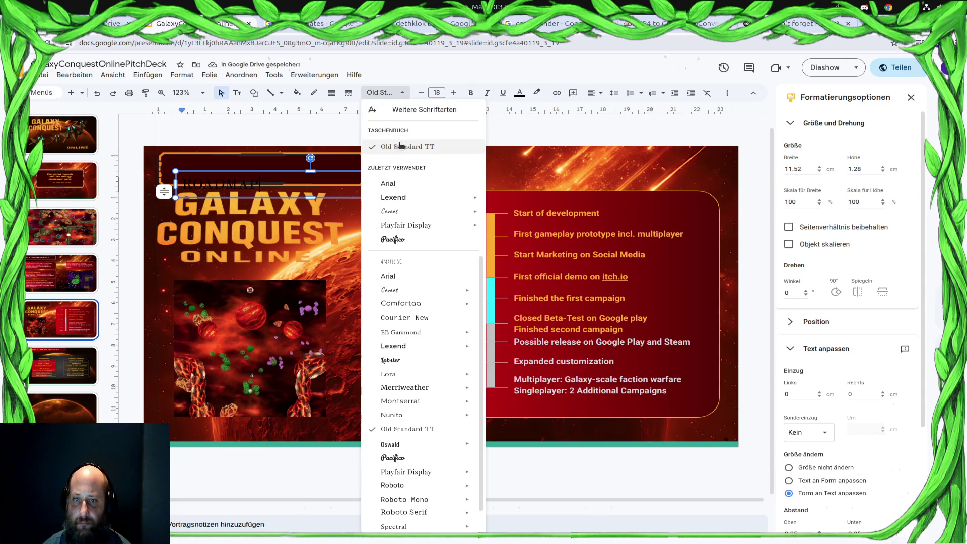
{"action": "left_click", "coordinate": [388, 185]}
{"action": "left_click", "coordinate": [434, 94]}
{"action": "left_click", "coordinate": [470, 93]}
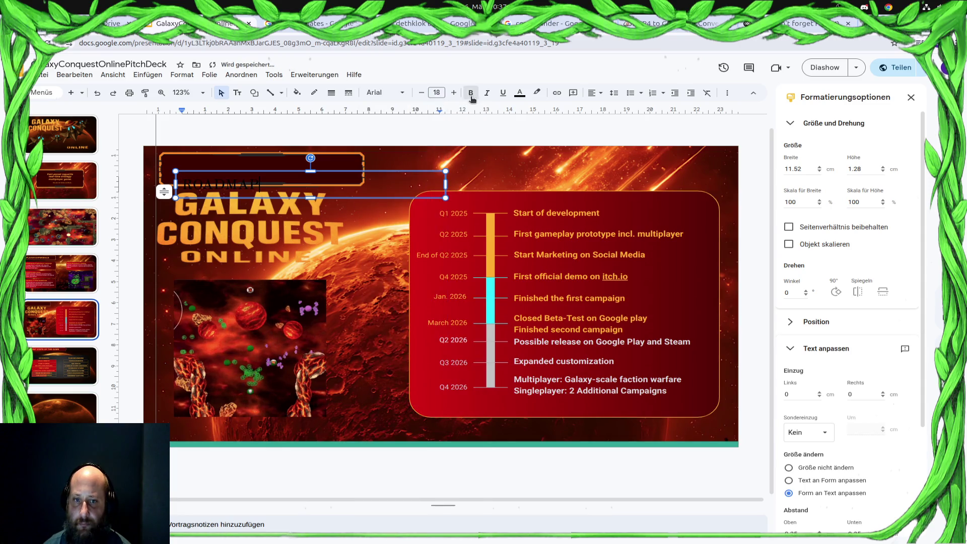
{"action": "left_click_drag", "start_coordinate": [285, 184], "coordinate": [171, 179]}
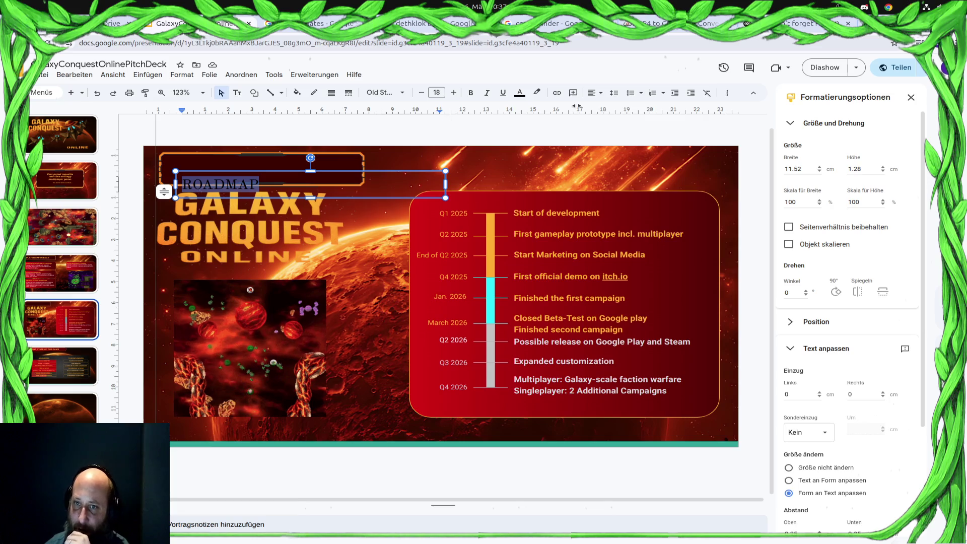
{"action": "left_click", "coordinate": [520, 93]}
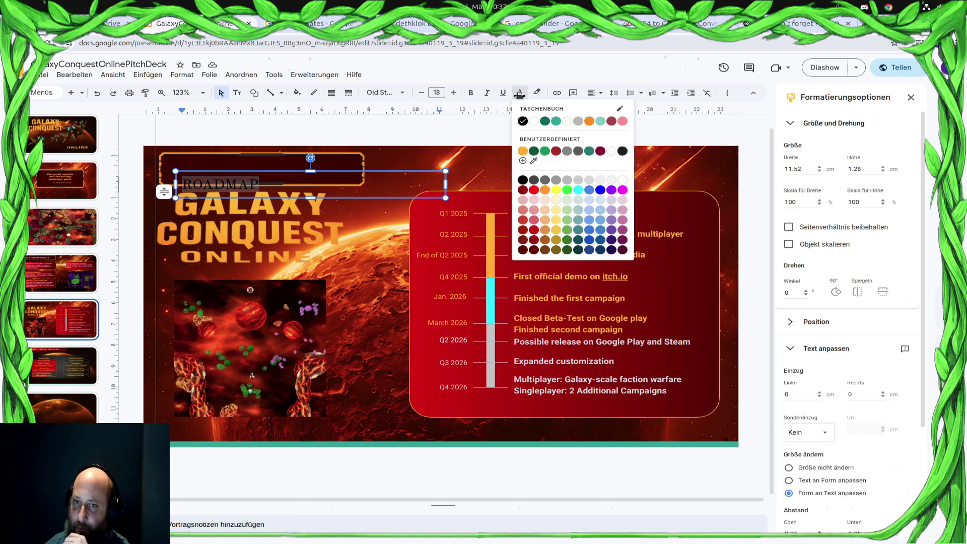
{"action": "left_click", "coordinate": [523, 152]}
{"action": "left_click", "coordinate": [385, 92]}
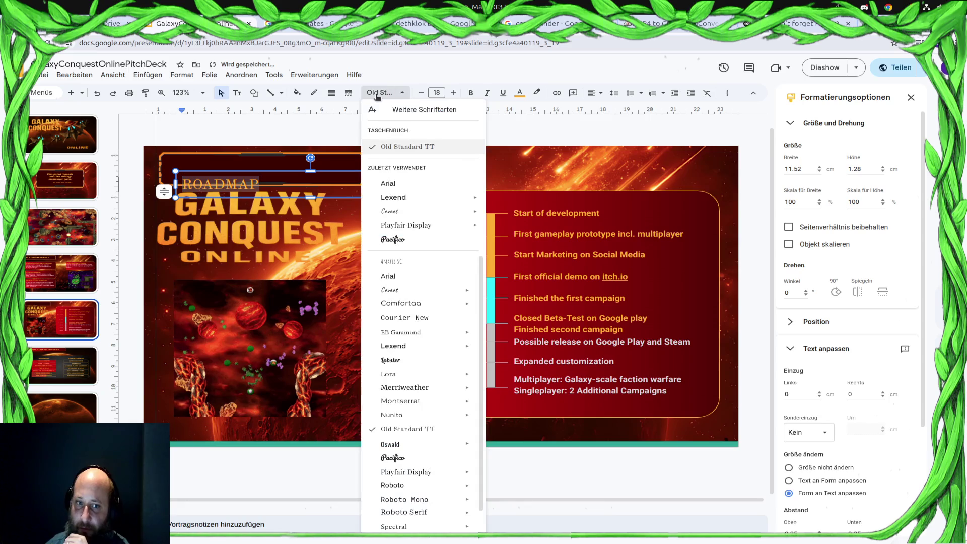
{"action": "left_click", "coordinate": [386, 185]}
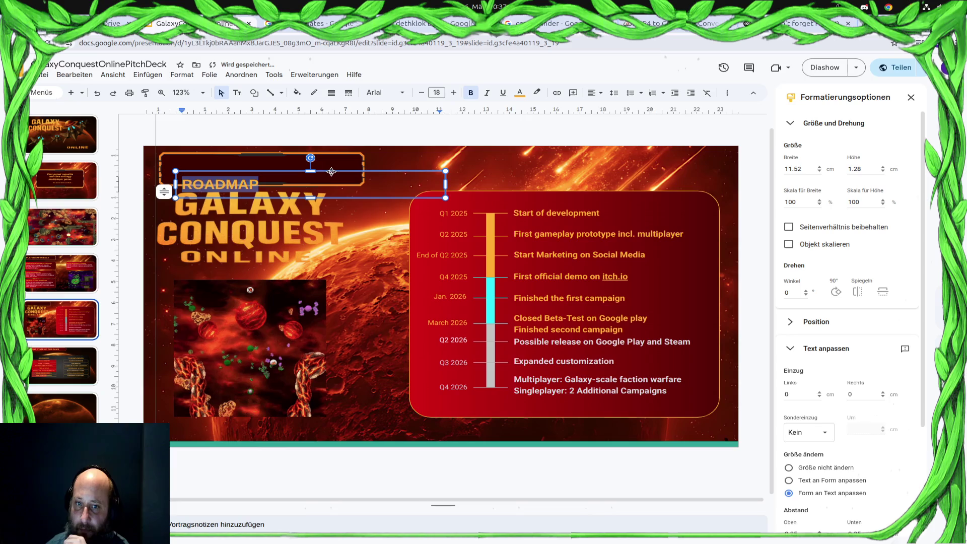
- Fit the ROADMAP text box inside the title frame at 8.2 × 1.28 cm
{"action": "left_click", "coordinate": [331, 171]}
{"action": "left_click_drag", "start_coordinate": [328, 152], "coordinate": [325, 156]}
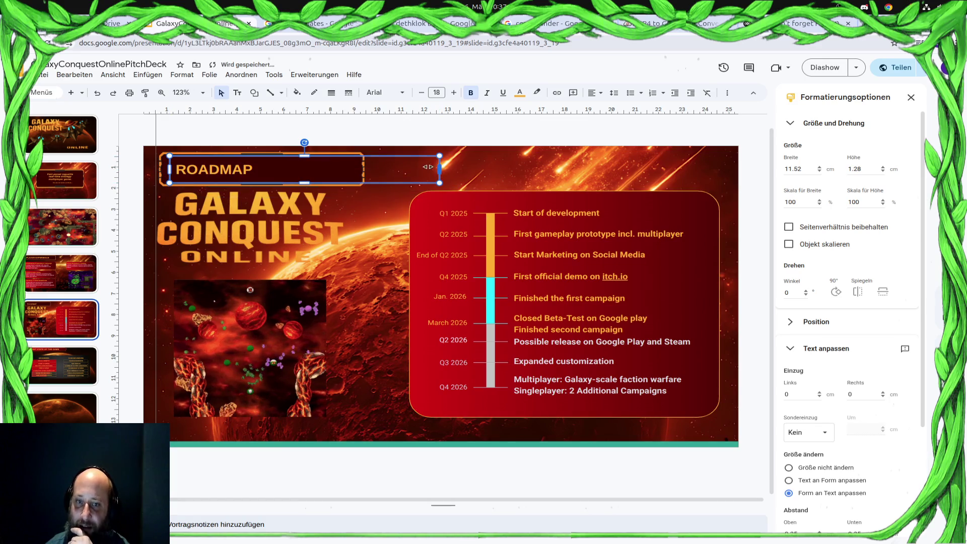
{"action": "left_click_drag", "start_coordinate": [351, 165], "coordinate": [358, 167]}
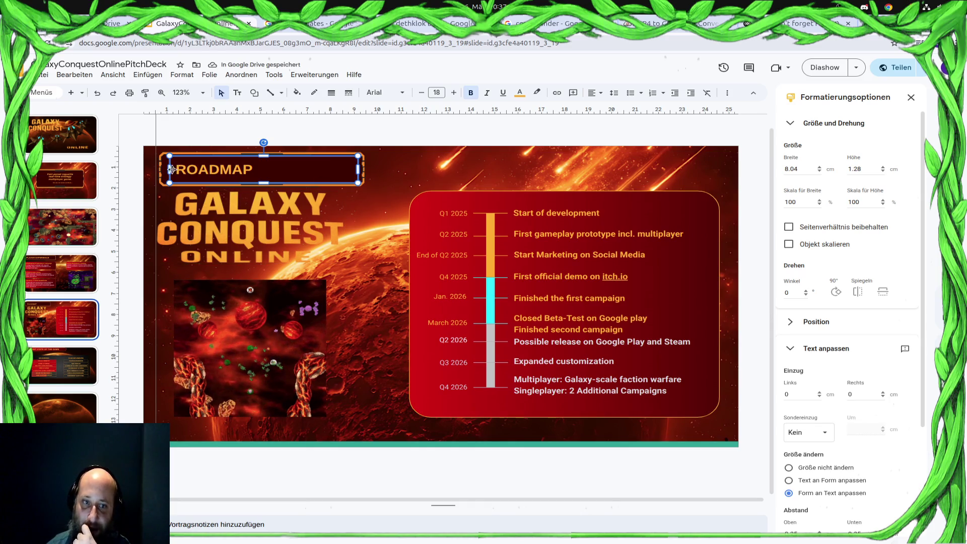
{"action": "left_click_drag", "start_coordinate": [170, 170], "coordinate": [166, 169]}
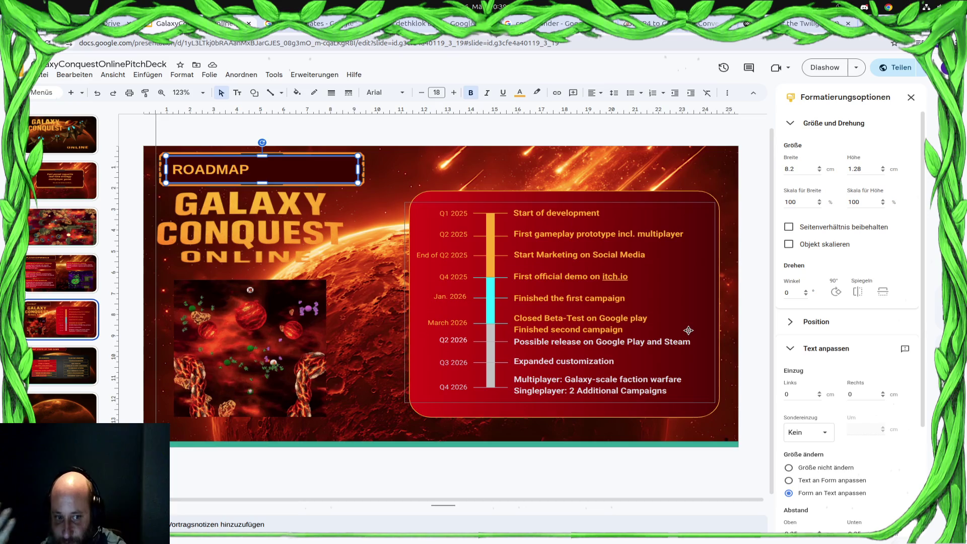
- Go to the Current State of the Game slide and inspect the 2VS2 & 4VS4 MATCHES and DIFFERENT SHIPTYPES entries
{"action": "key", "text": "Page_Down"}
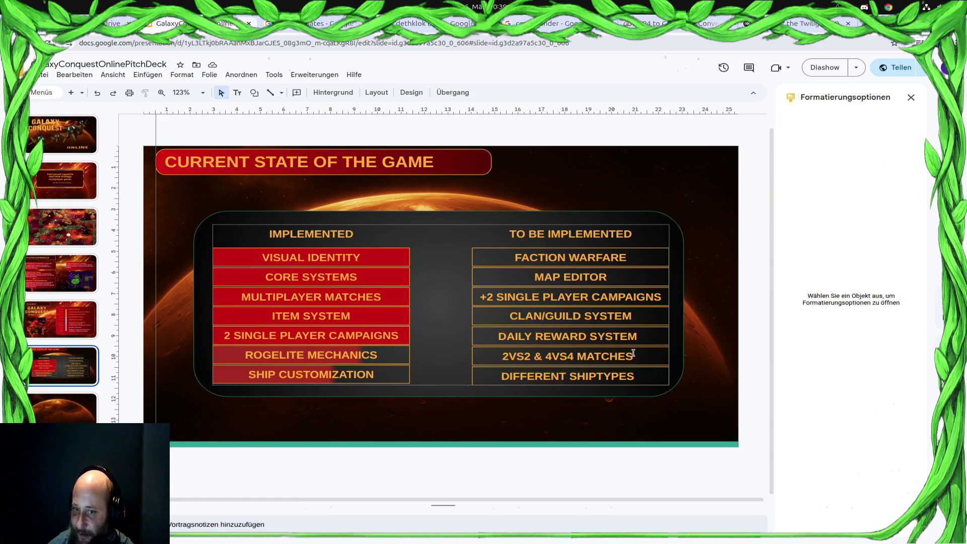
{"action": "double_click", "coordinate": [531, 358]}
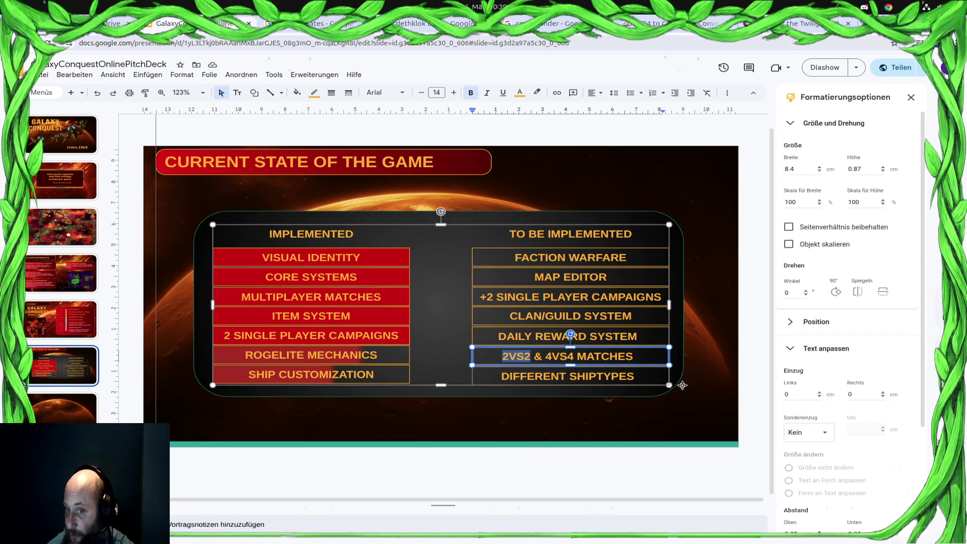
{"action": "left_click", "coordinate": [608, 381]}
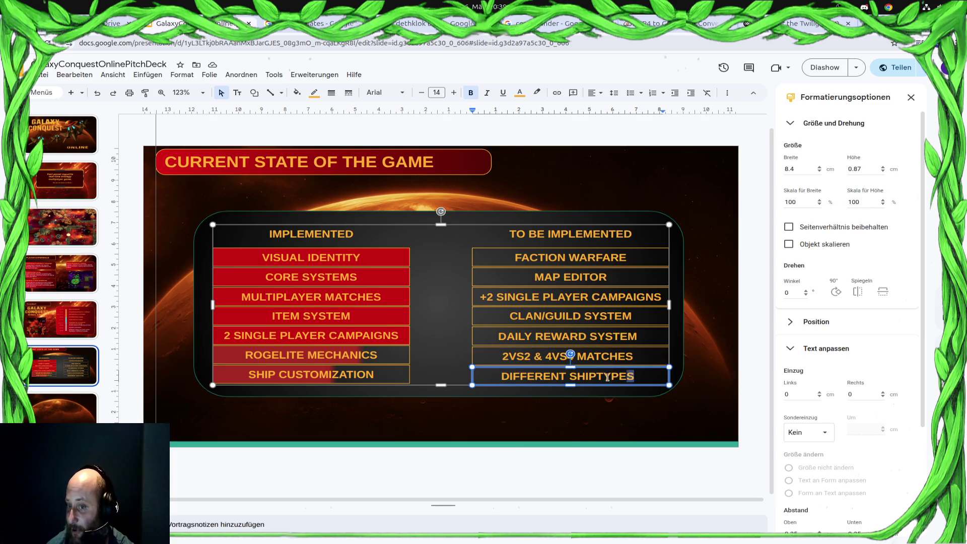
{"action": "left_click_drag", "start_coordinate": [636, 376], "coordinate": [497, 372]}
{"action": "left_click", "coordinate": [693, 428]}
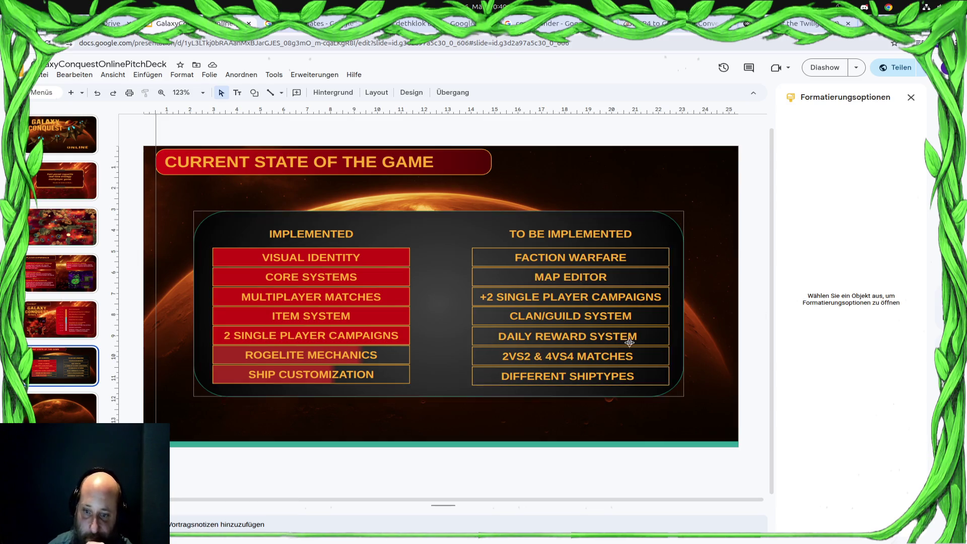
{"action": "left_click", "coordinate": [508, 378]}
- Check the feature table's background shape and TO BE IMPLEMENTED heading, then return to Roadmap
{"action": "left_click", "coordinate": [458, 361]}
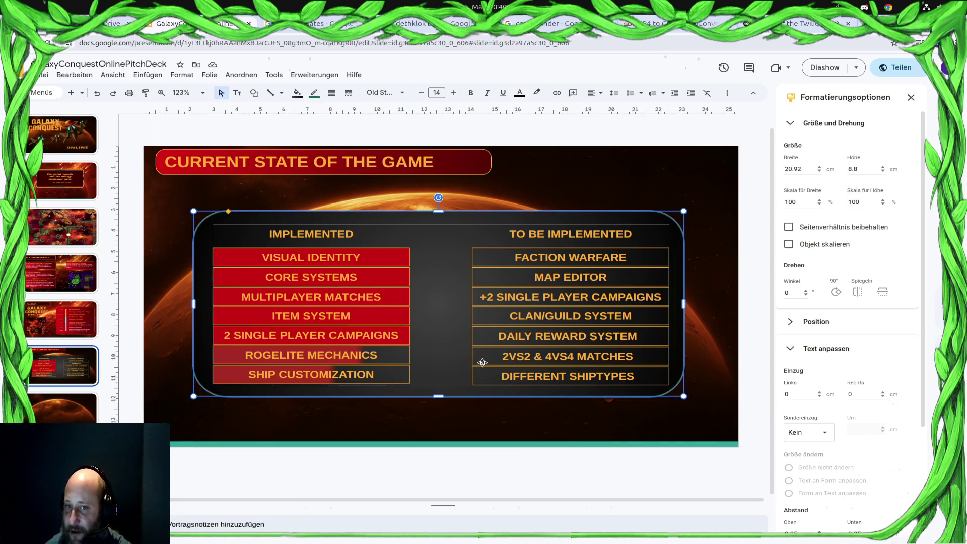
{"action": "double_click", "coordinate": [569, 234]}
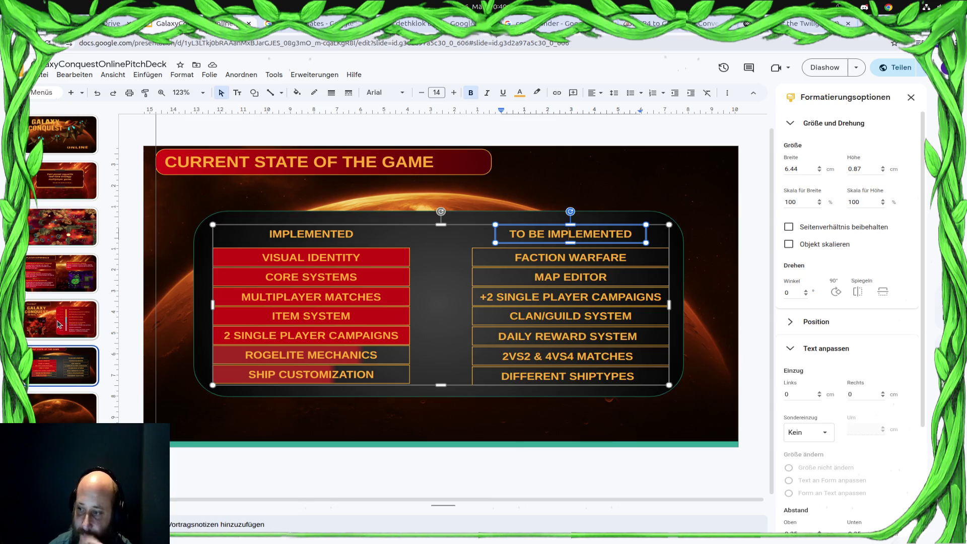
{"action": "left_click", "coordinate": [59, 324]}
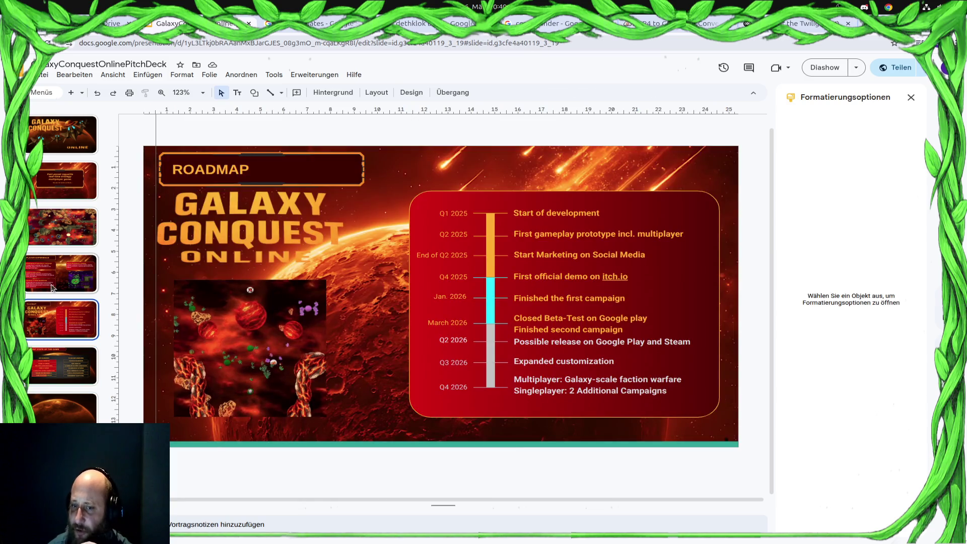
- Shorten the Q2 2026 timeline label box to about 0.96 cm tall
{"action": "left_click", "coordinate": [453, 341]}
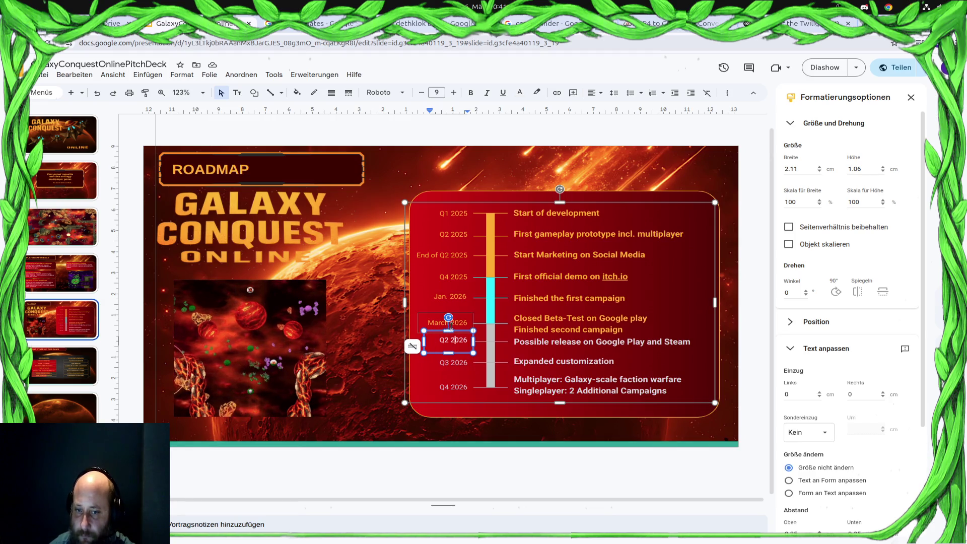
{"action": "left_click_drag", "start_coordinate": [449, 331], "coordinate": [454, 332]}
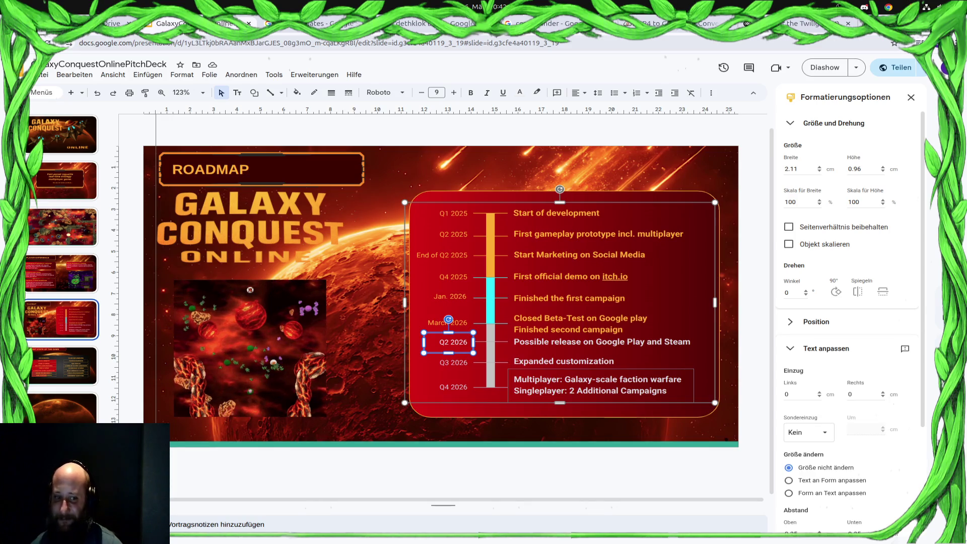
{"action": "left_click", "coordinate": [34, 375]}
{"action": "left_click", "coordinate": [36, 337]}
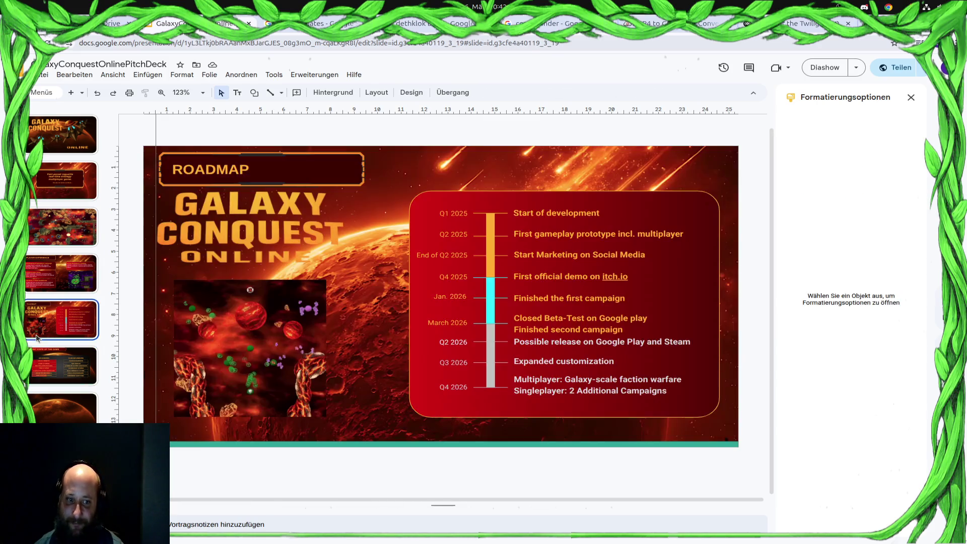
- Shorten the ROADMAP title frame to 1.28 cm high and adjust the text box within it
{"action": "left_click", "coordinate": [233, 166]}
{"action": "left_click", "coordinate": [307, 155]}
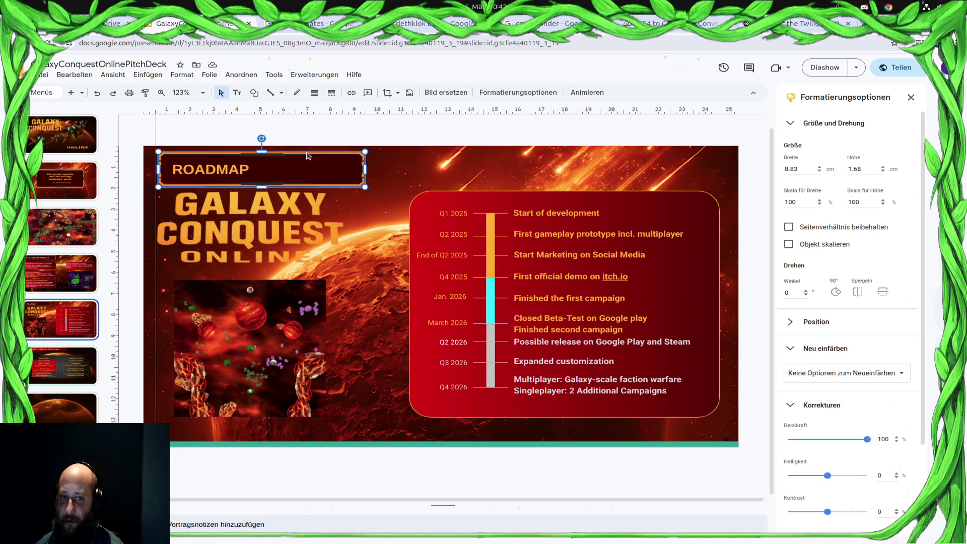
{"action": "left_click_drag", "start_coordinate": [365, 169], "coordinate": [363, 171]}
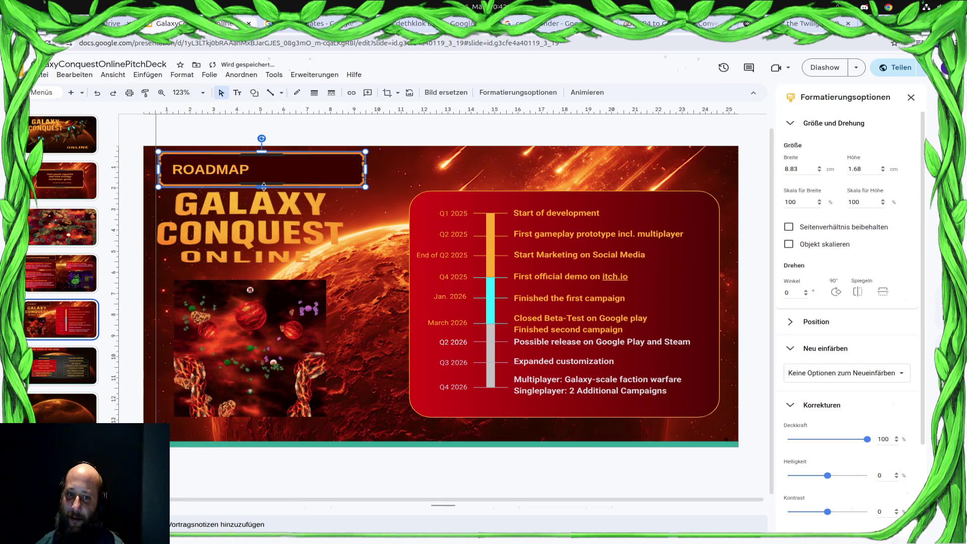
{"action": "left_click_drag", "start_coordinate": [263, 185], "coordinate": [263, 178]}
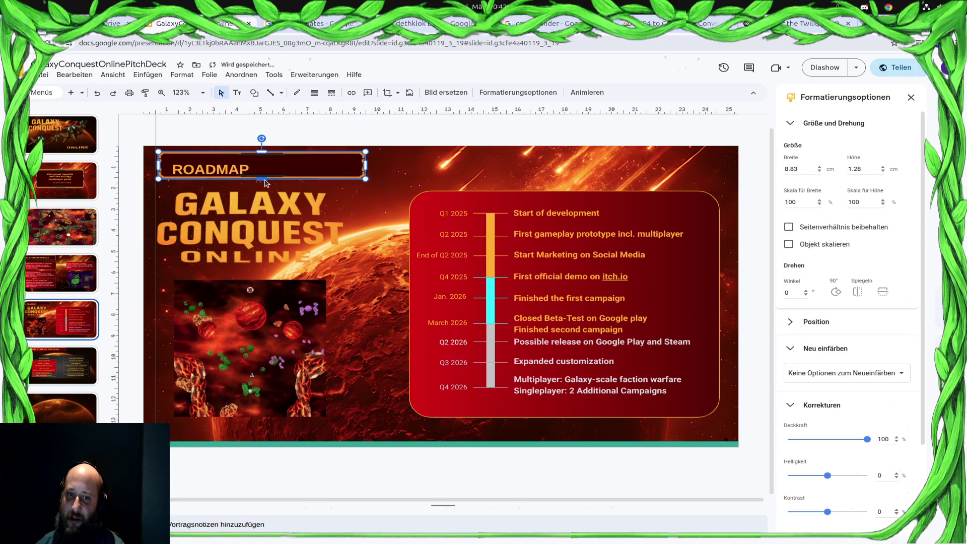
{"action": "left_click", "coordinate": [247, 170]}
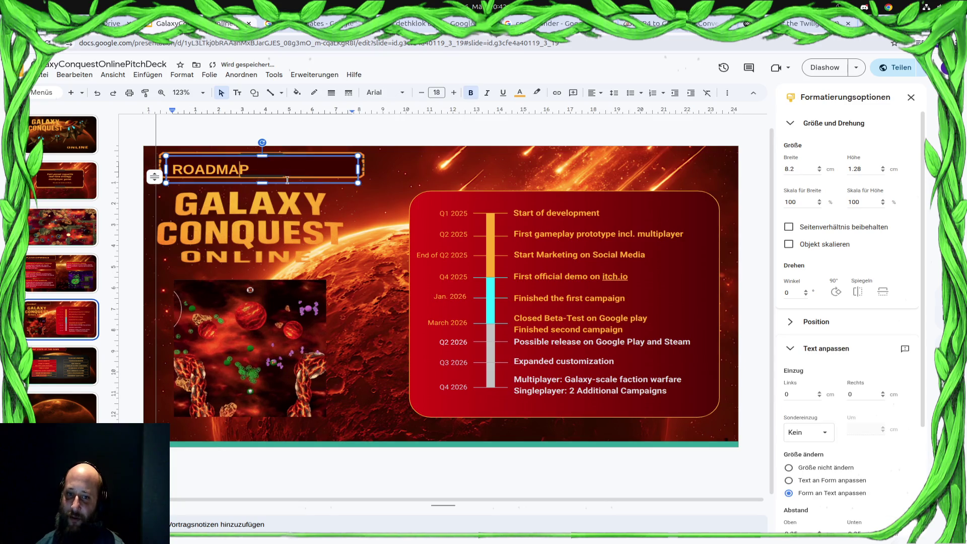
{"action": "left_click_drag", "start_coordinate": [266, 183], "coordinate": [266, 182]}
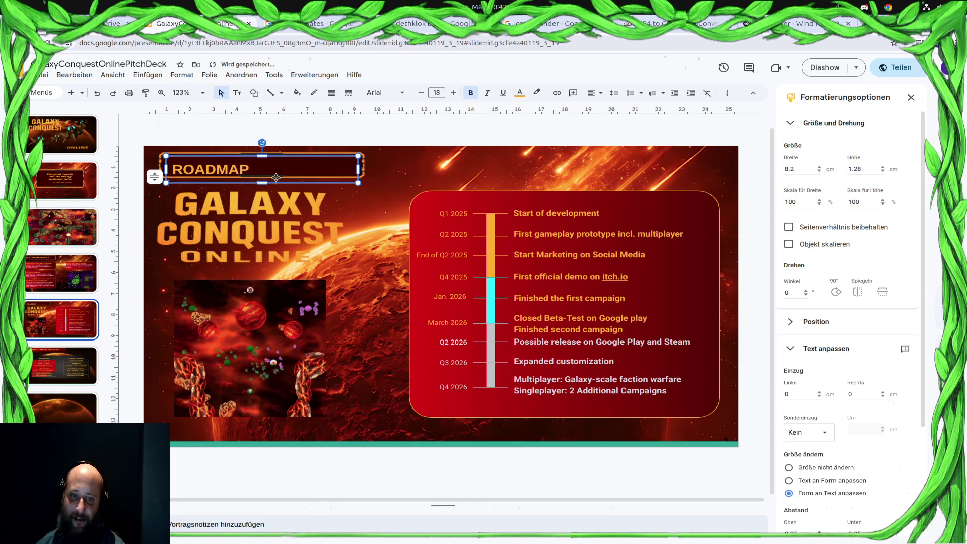
- Move the ROADMAP text up to centre it in the orange frame
{"action": "left_click", "coordinate": [361, 172]}
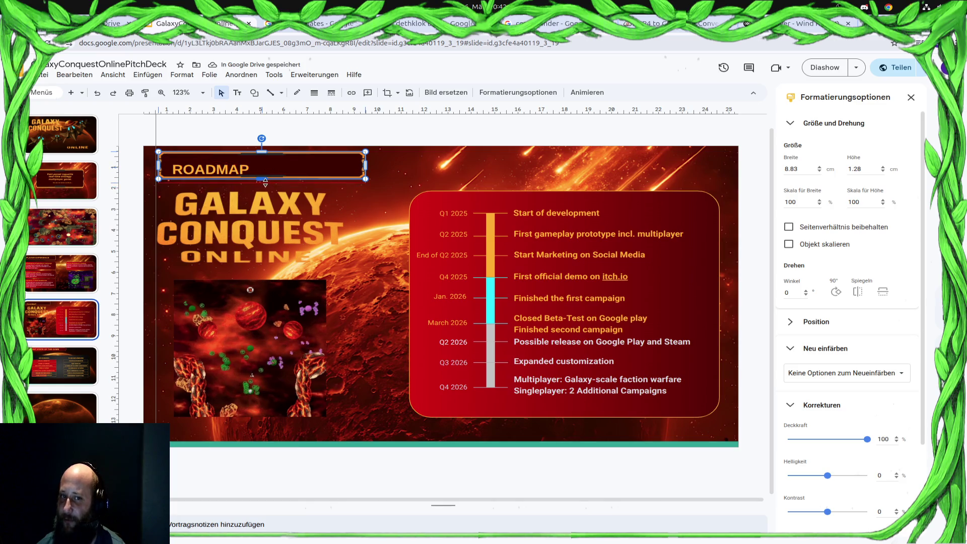
{"action": "left_click", "coordinate": [277, 162]}
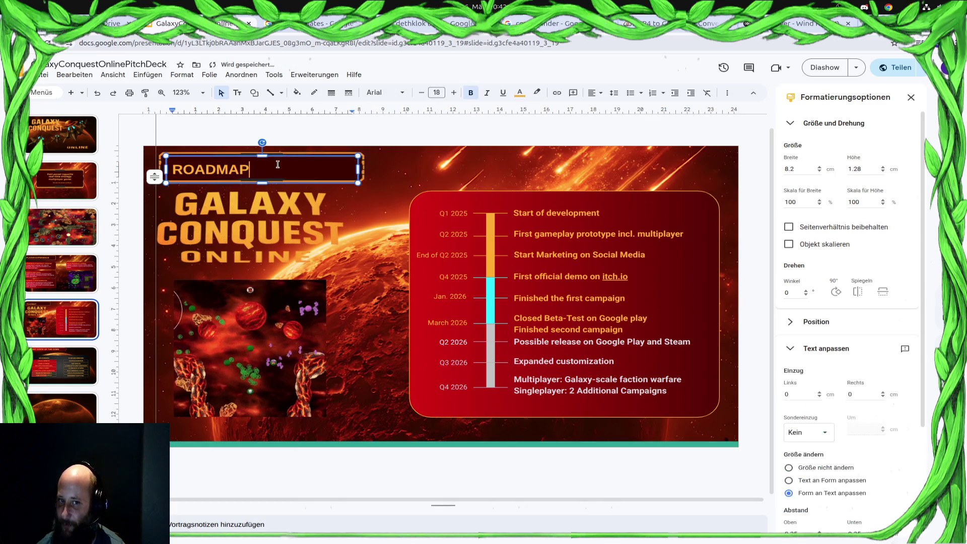
{"action": "left_click", "coordinate": [291, 155]}
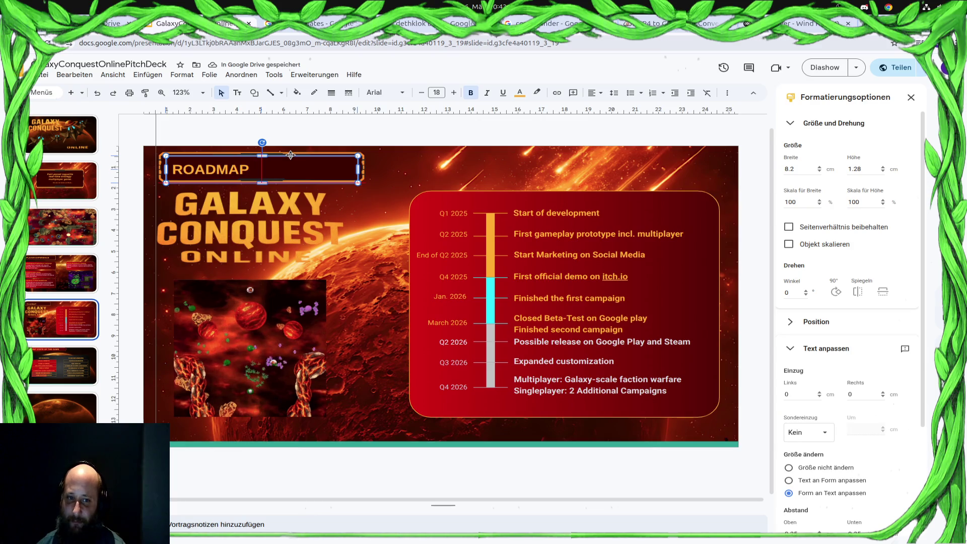
{"action": "left_click_drag", "start_coordinate": [291, 155], "coordinate": [291, 153]}
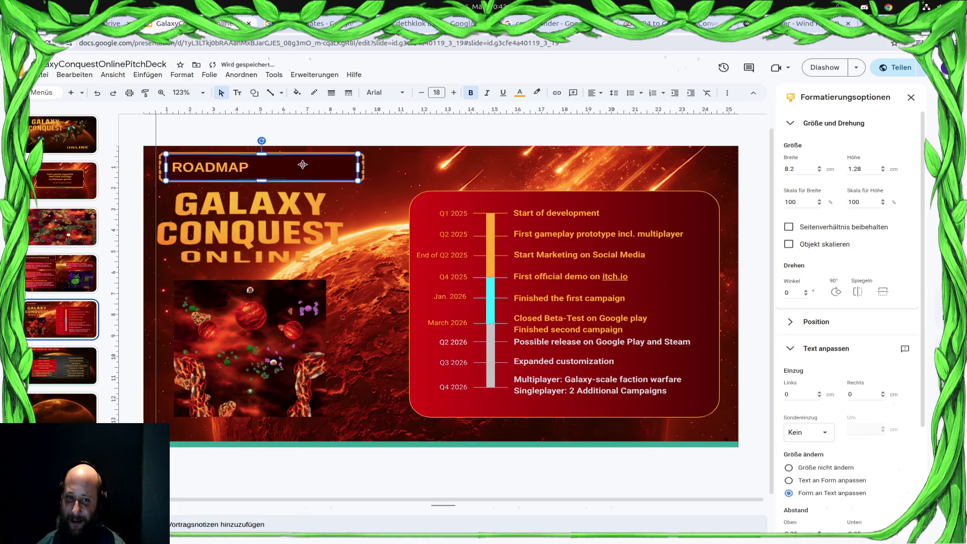
{"action": "left_click", "coordinate": [432, 176]}
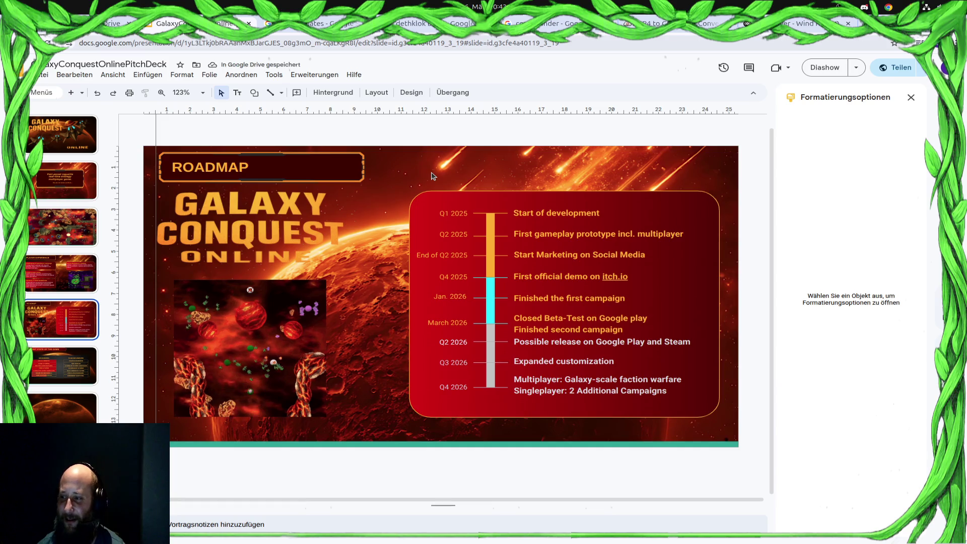
- Inspect the ROADMAP title box and frame, then clear the selection
{"action": "left_click", "coordinate": [269, 154]}
{"action": "left_click", "coordinate": [347, 150]}
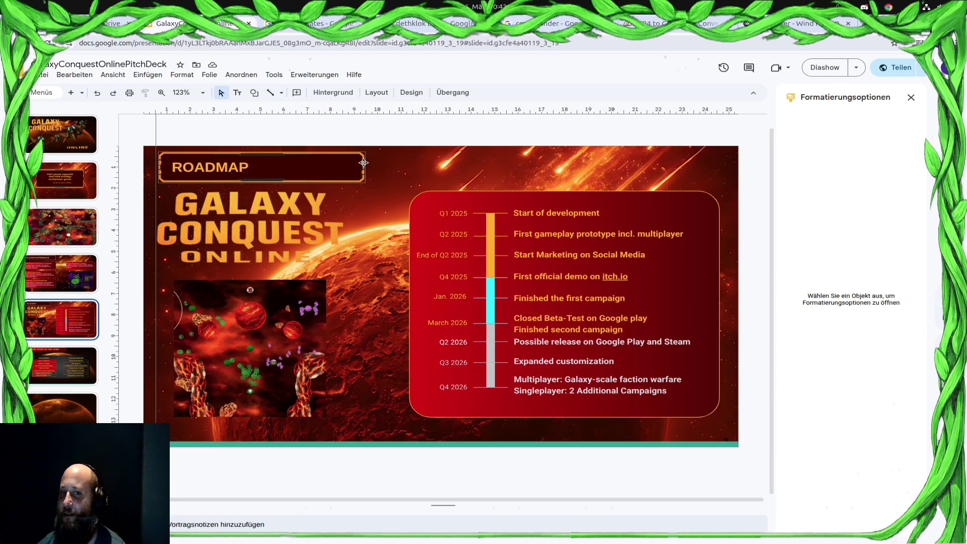
{"action": "left_click", "coordinate": [360, 161]}
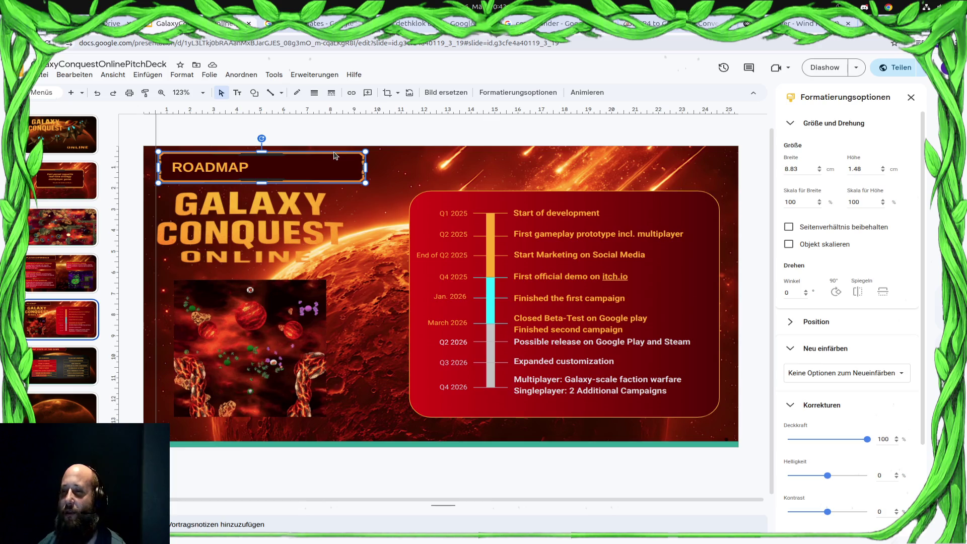
{"action": "key", "text": "ctrl+t"}
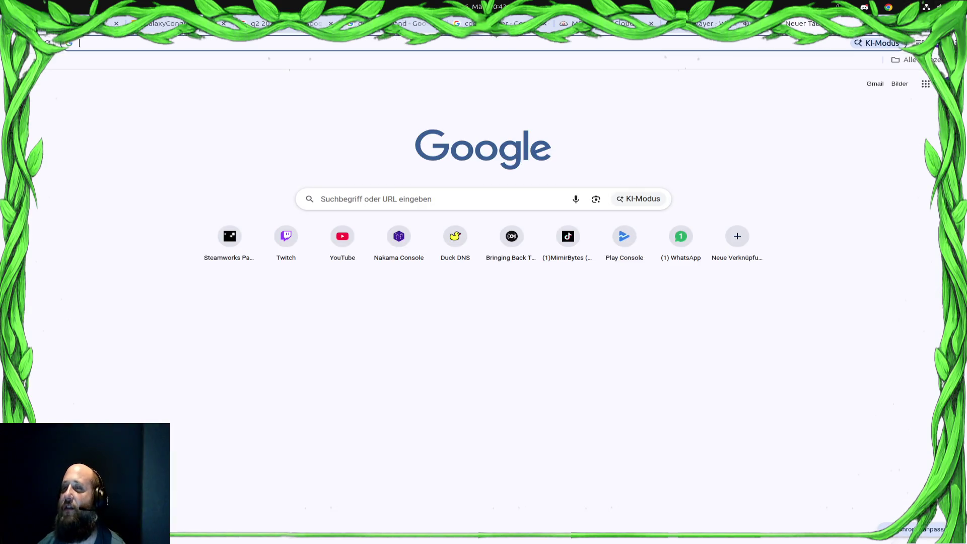
{"action": "key", "text": "ctrl+w"}
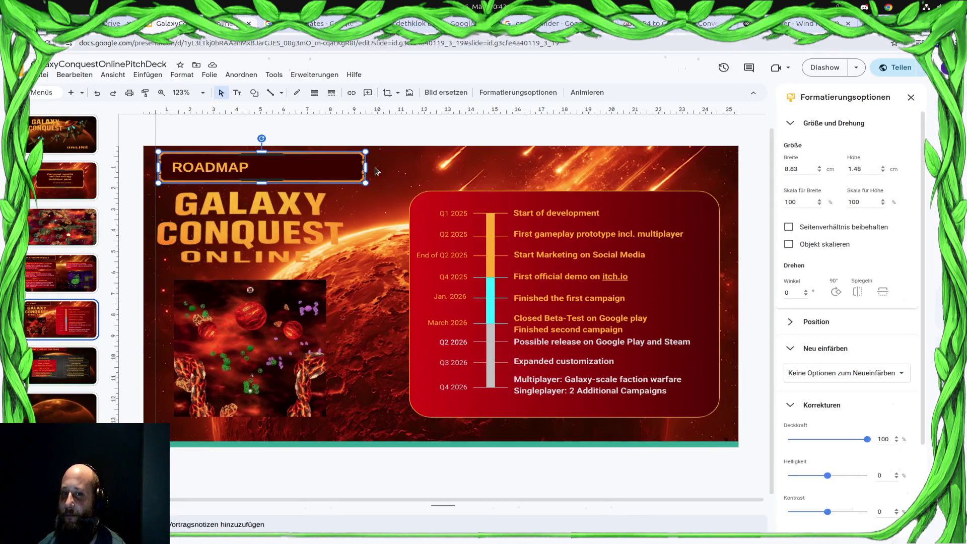
{"action": "left_click", "coordinate": [352, 154]}
{"action": "key", "text": "Escape"}
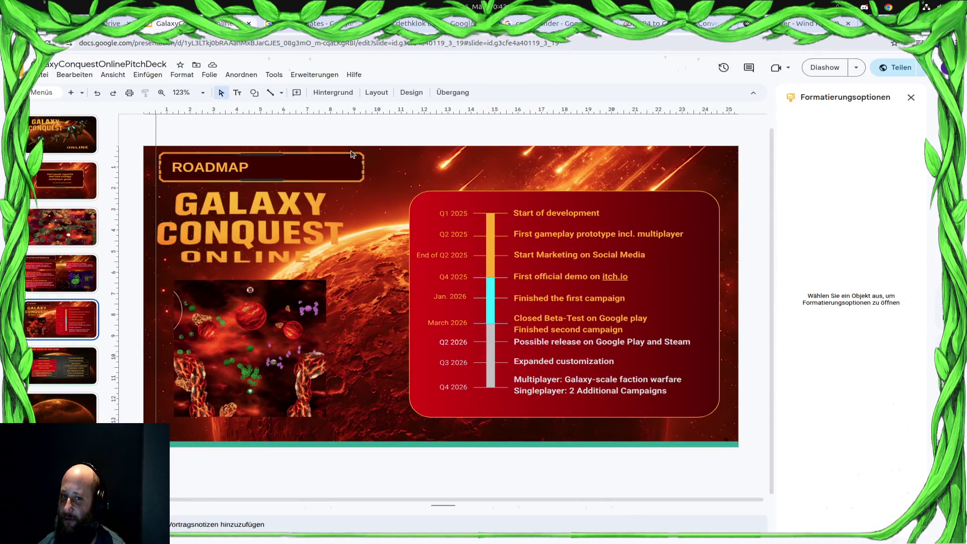
- Nudge the ROADMAP title frame image slightly left
{"action": "left_click", "coordinate": [352, 154]}
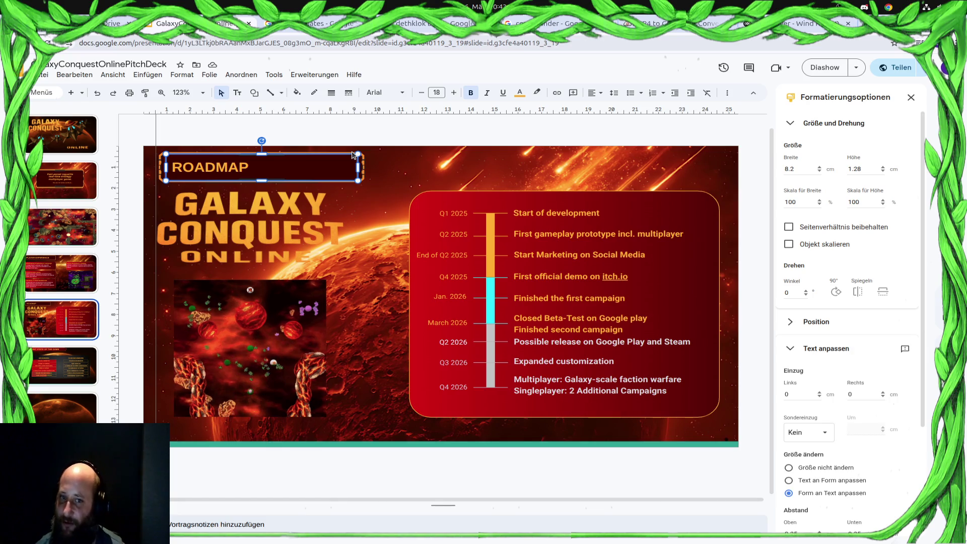
{"action": "left_click", "coordinate": [380, 167]}
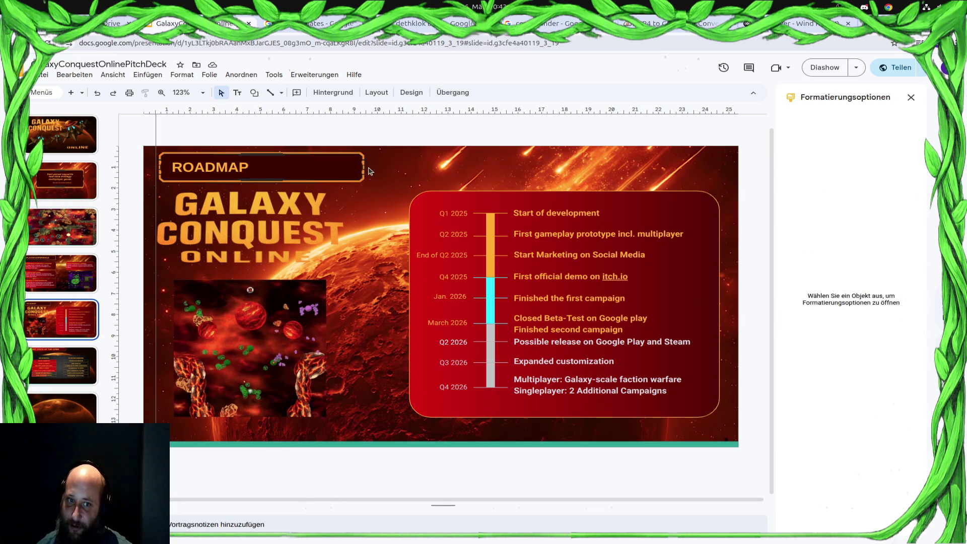
{"action": "left_click", "coordinate": [161, 168]}
{"action": "key", "text": "Left"}
{"action": "key", "text": "Left"}
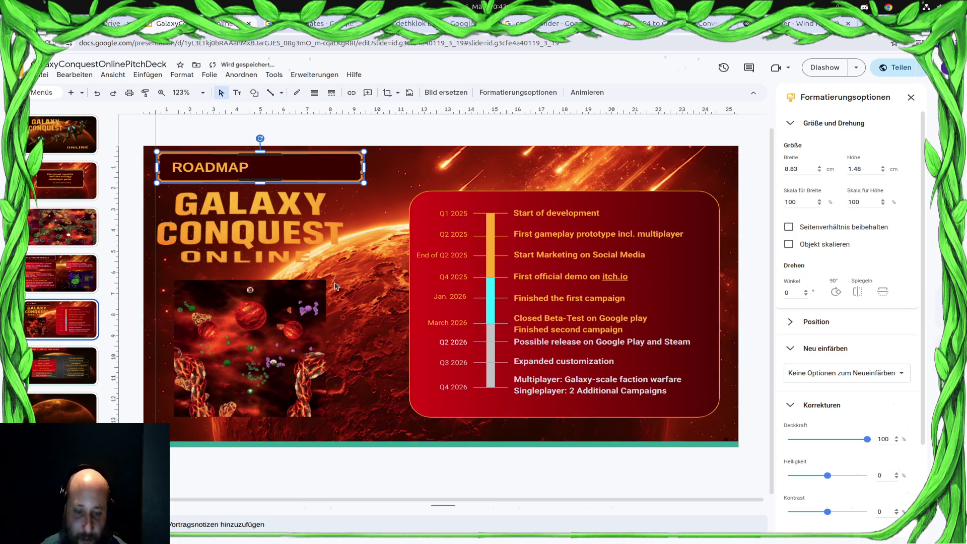
- Go to the Current State of the Game slide
{"action": "left_click", "coordinate": [307, 331]}
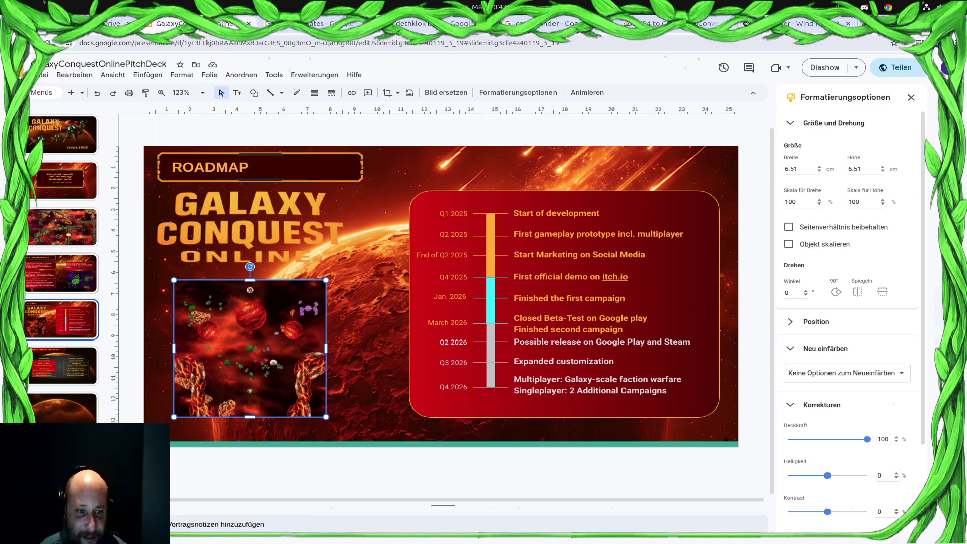
{"action": "left_click", "coordinate": [37, 359]}
{"action": "key", "text": "Up"}
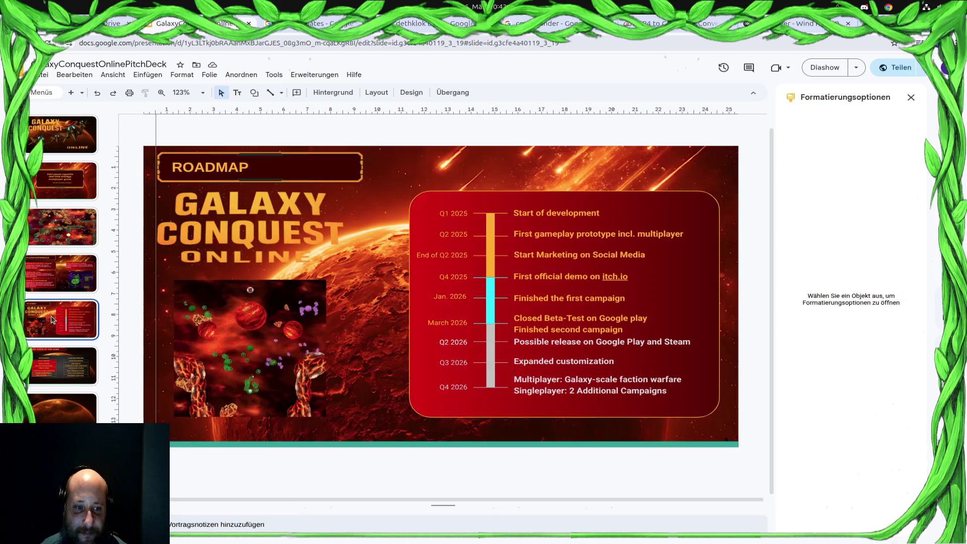
{"action": "left_click", "coordinate": [60, 348]}
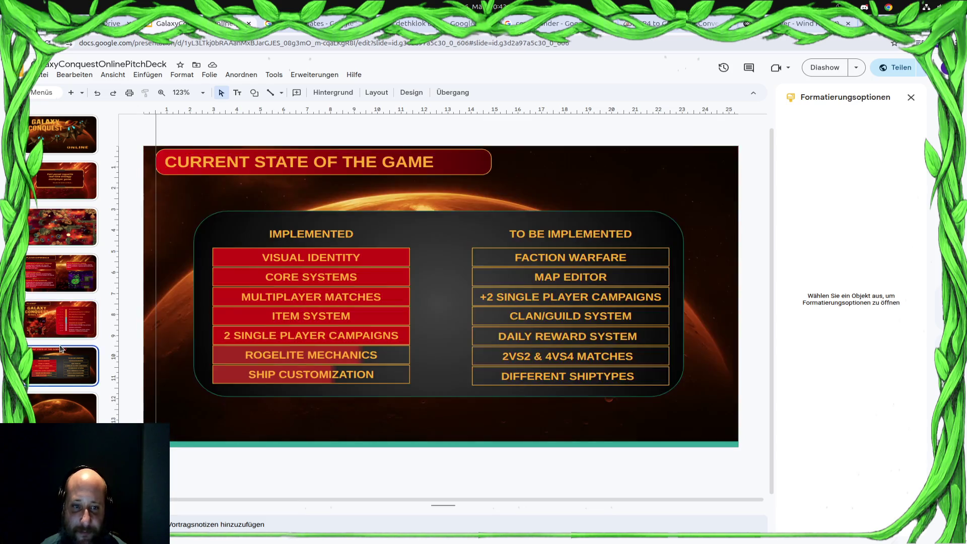
- Delete the old title bar and dark rounded panel, then paste in the orange-framed banner image
{"action": "left_click", "coordinate": [454, 162]}
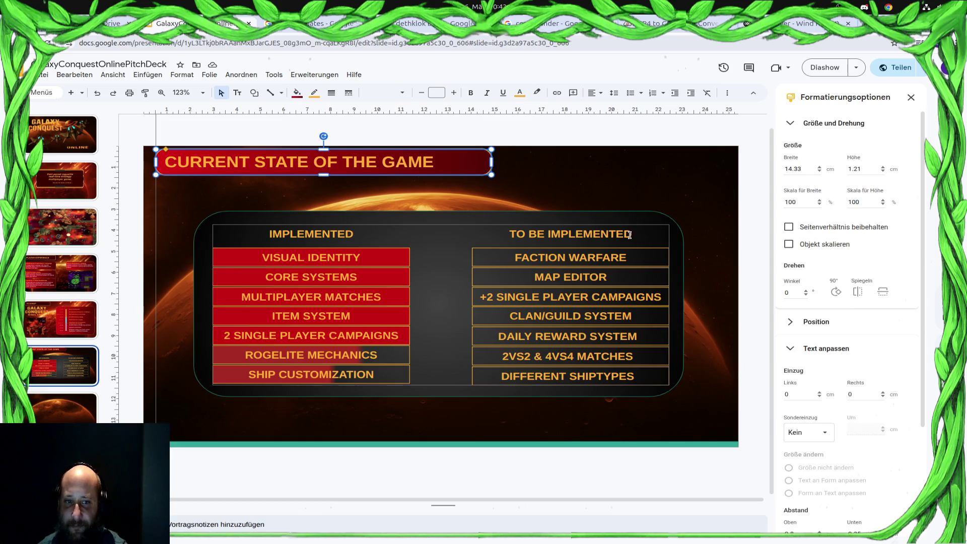
{"action": "key", "text": "Escape"}
{"action": "left_click", "coordinate": [471, 218]}
{"action": "key", "text": "Delete"}
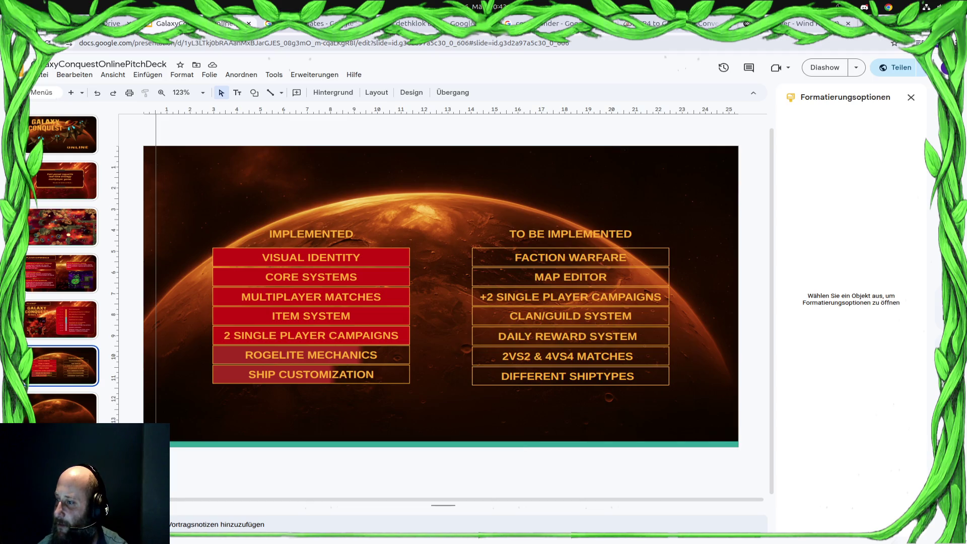
{"action": "key", "text": "ctrl+v"}
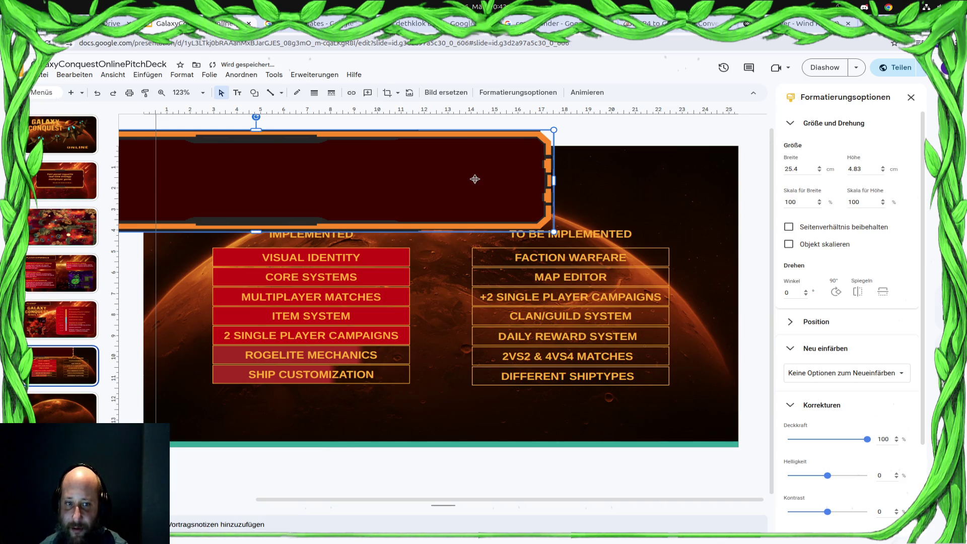
- Fit the banner top-left at 13.67 × 2.6 cm and draw a CURRENT STATE OF THE GAME text box inside
{"action": "left_click_drag", "start_coordinate": [475, 178], "coordinate": [673, 200]}
{"action": "left_click_drag", "start_coordinate": [748, 251], "coordinate": [476, 205]}
{"action": "double_click", "coordinate": [247, 184]}
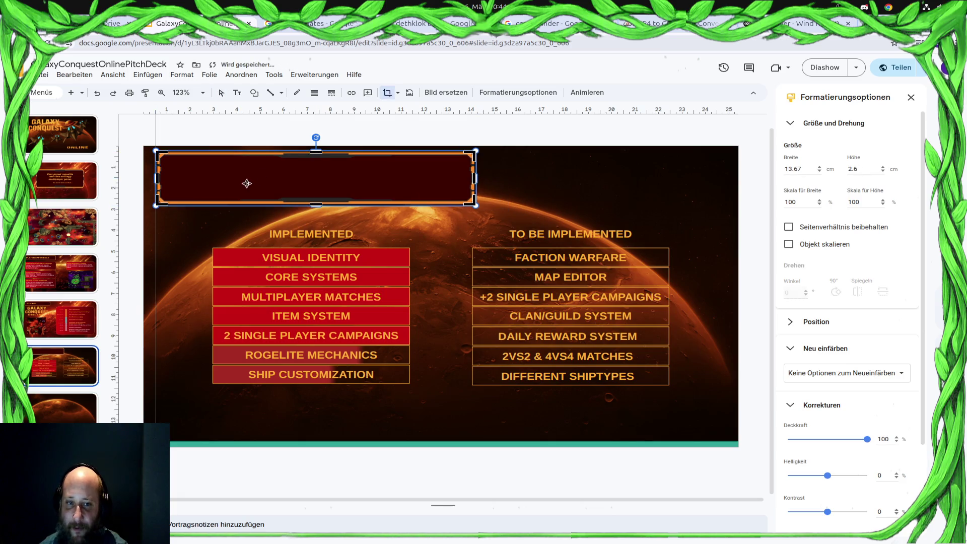
{"action": "left_click", "coordinate": [237, 93]}
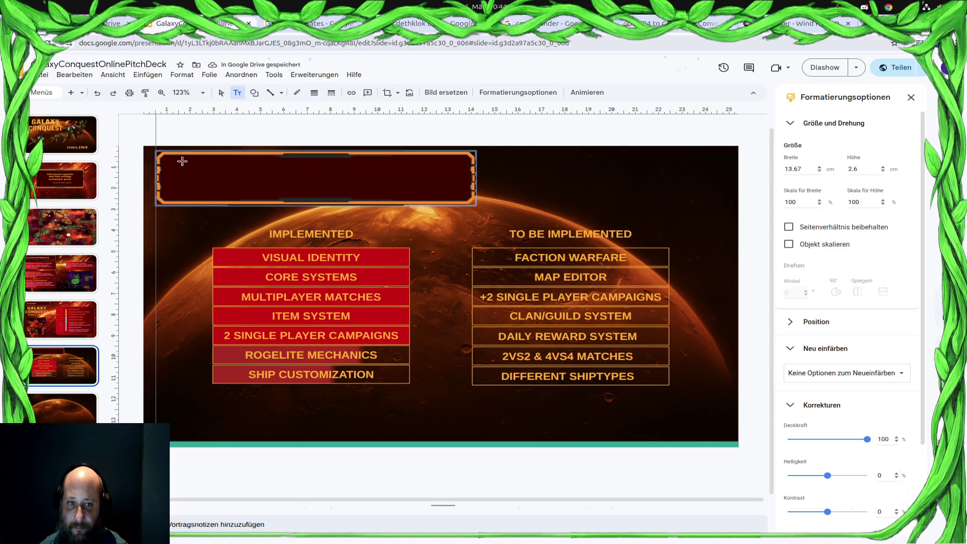
{"action": "left_click_drag", "start_coordinate": [180, 167], "coordinate": [449, 195]}
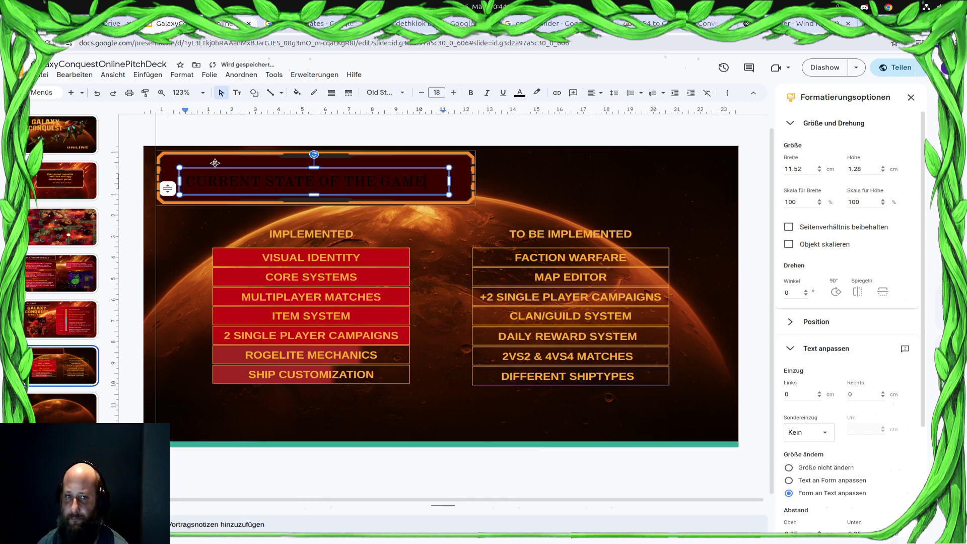
- Make the title text orange, bold and Arial
{"action": "key", "text": "ctrl+a"}
{"action": "left_click", "coordinate": [518, 93]}
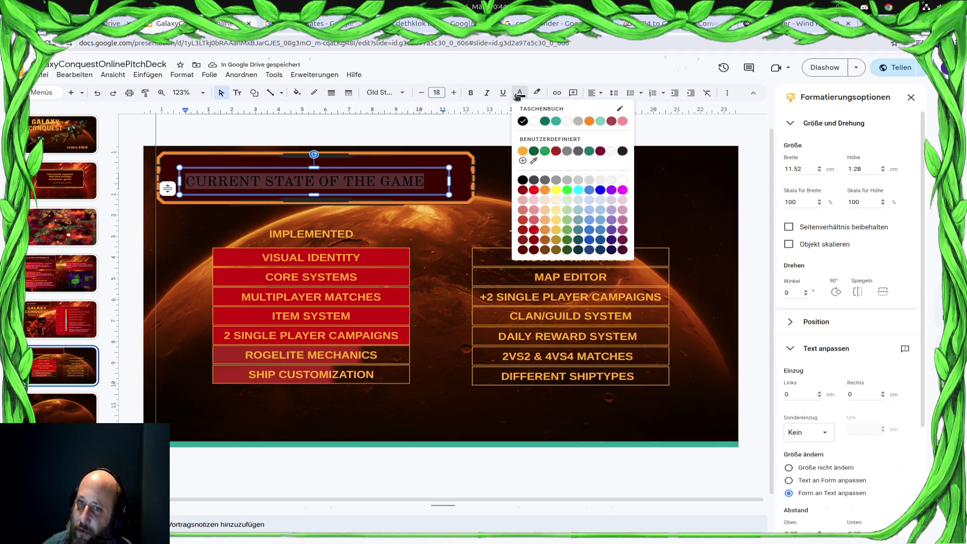
{"action": "left_click", "coordinate": [523, 151]}
{"action": "left_click", "coordinate": [471, 93]}
{"action": "left_click", "coordinate": [384, 92]}
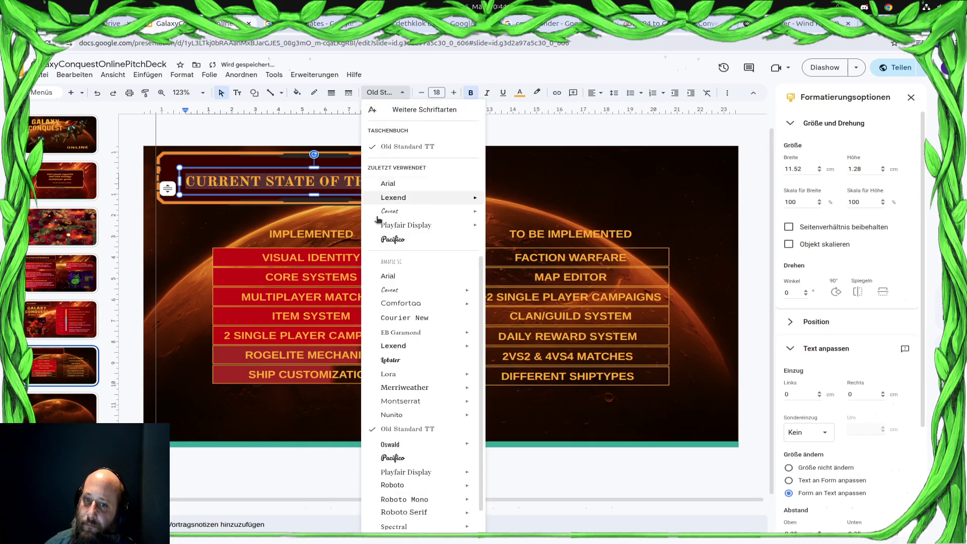
{"action": "left_click", "coordinate": [388, 183]}
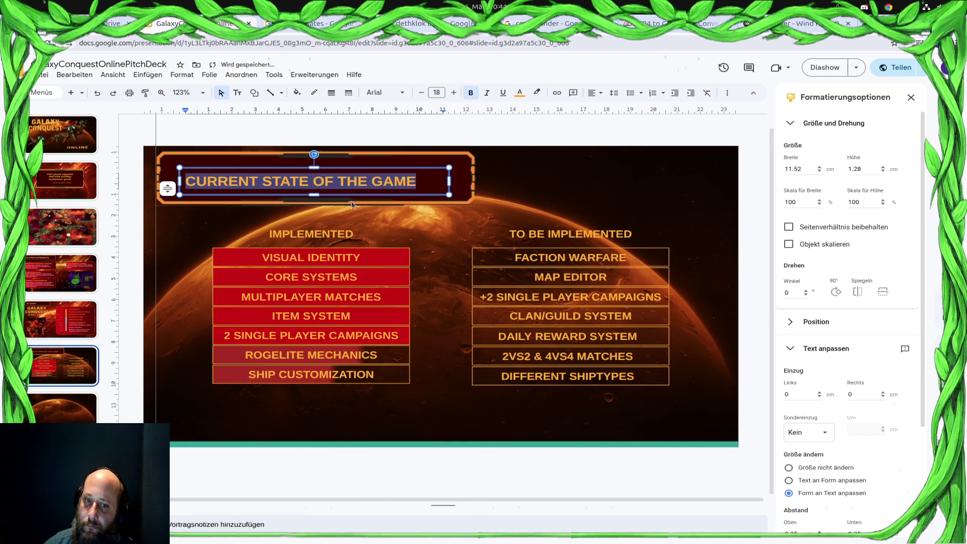
{"action": "left_click", "coordinate": [259, 171]}
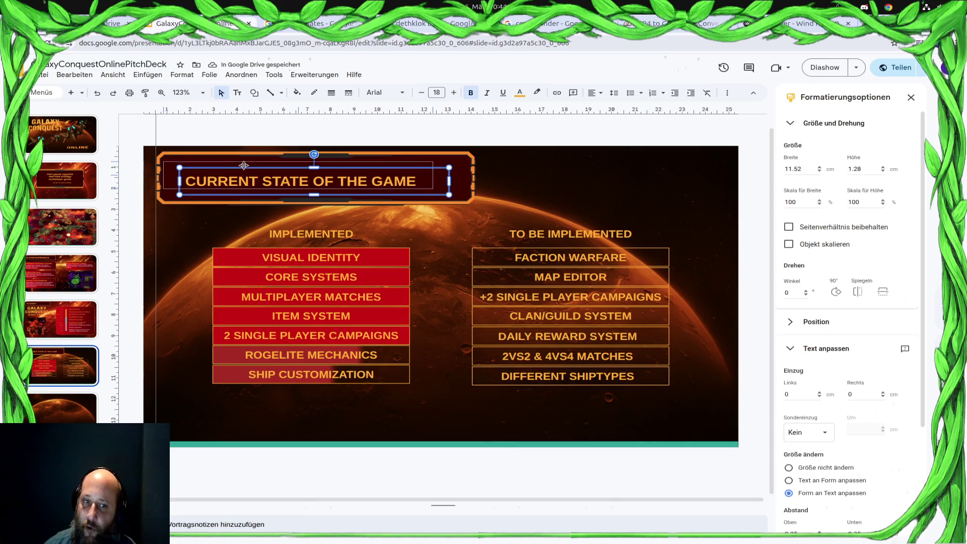
- Trim the orange frame around the title, shortening it and narrowing it to 10.86 cm
{"action": "left_click_drag", "start_coordinate": [244, 166], "coordinate": [228, 162]}
{"action": "left_click", "coordinate": [325, 206]}
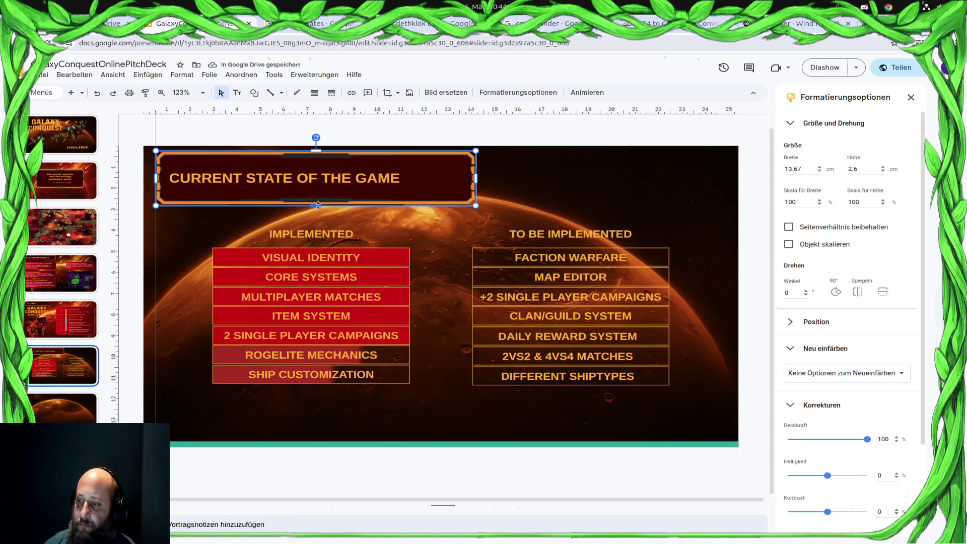
{"action": "left_click_drag", "start_coordinate": [319, 201], "coordinate": [319, 190]}
{"action": "left_click", "coordinate": [296, 168]}
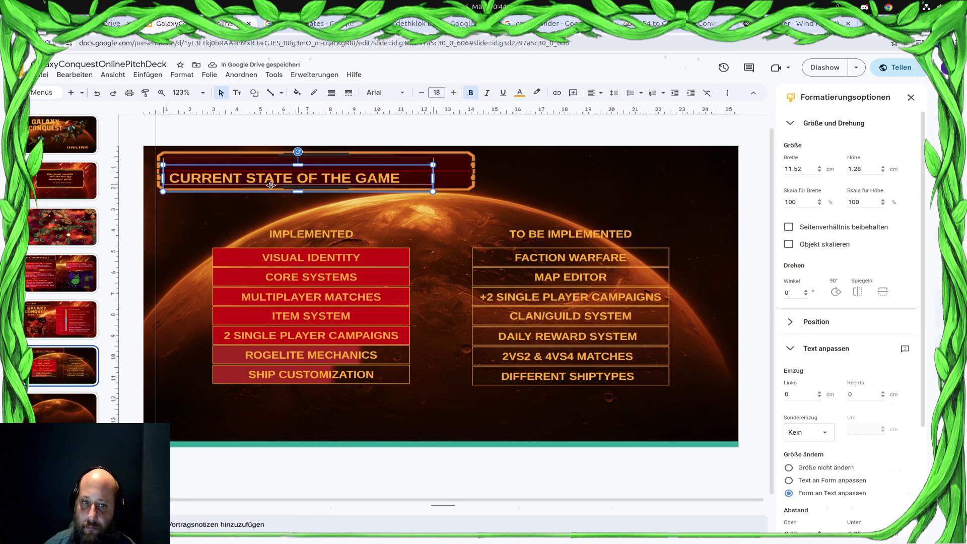
{"action": "left_click_drag", "start_coordinate": [271, 193], "coordinate": [271, 186]}
{"action": "left_click", "coordinate": [461, 174]}
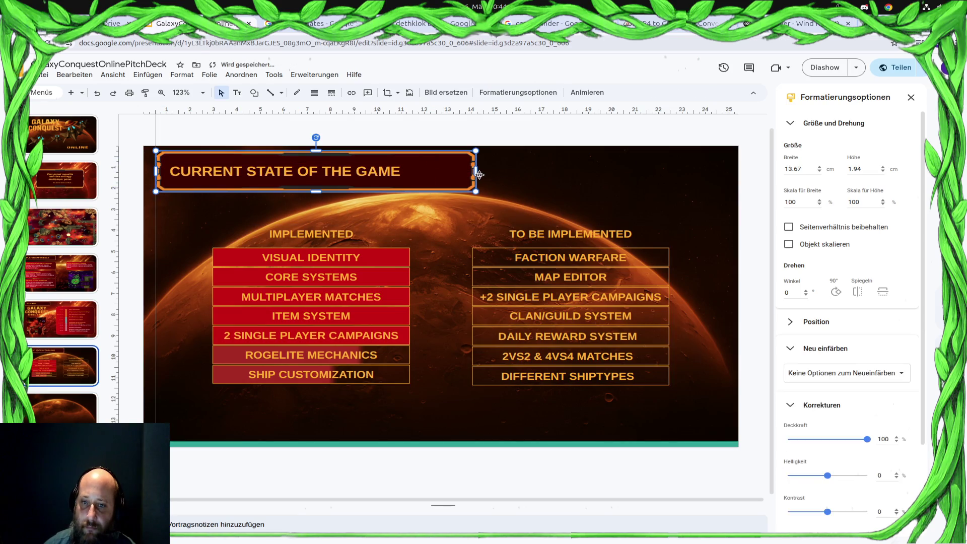
{"action": "left_click_drag", "start_coordinate": [477, 174], "coordinate": [410, 175]}
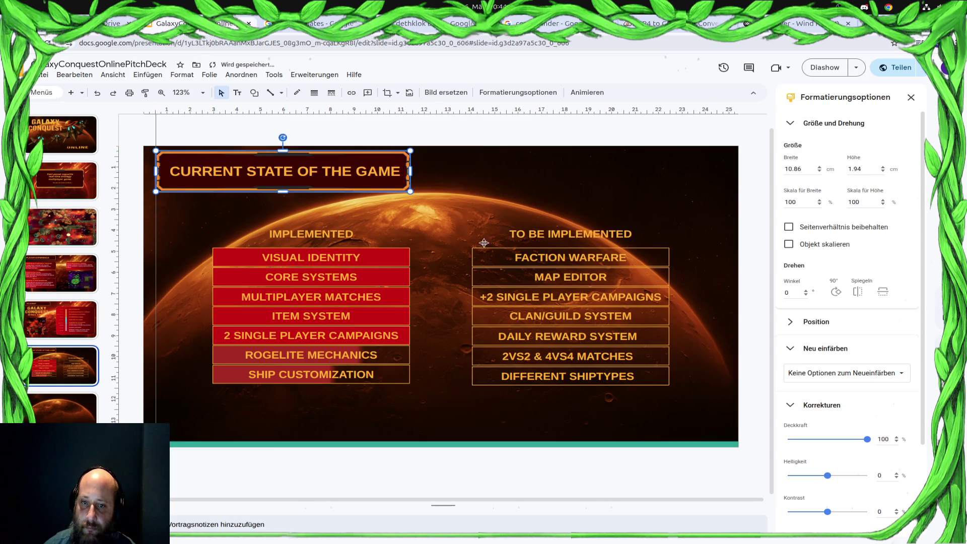
- Narrow and centre the title text box in the frame, then paste a framed panel image
{"action": "left_click", "coordinate": [228, 162]}
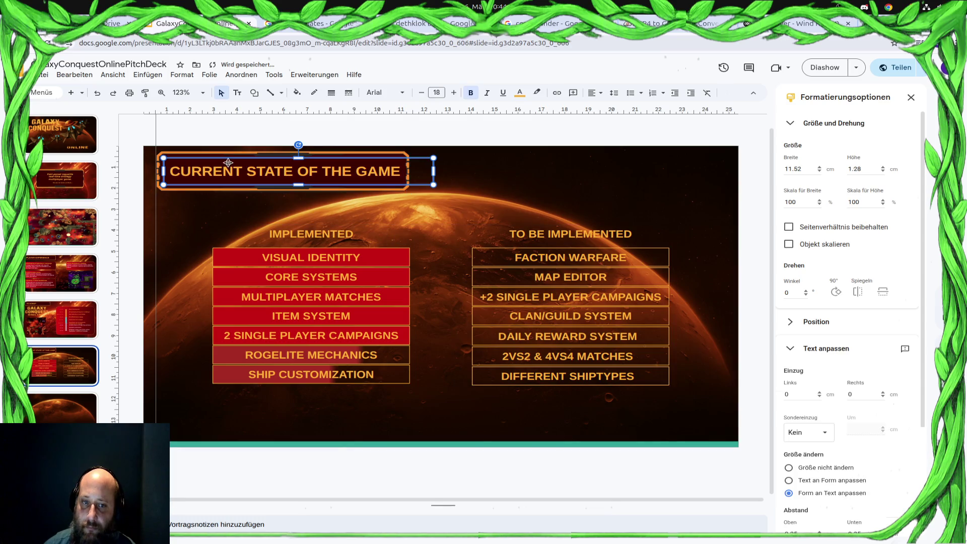
{"action": "mouse_move", "coordinate": [433, 172]}
{"action": "left_mouse_down"}
{"action": "mouse_move", "coordinate": [406, 181]}
{"action": "mouse_move", "coordinate": [418, 177]}
{"action": "left_mouse_up"}
{"action": "left_click_drag", "start_coordinate": [337, 159], "coordinate": [335, 160]}
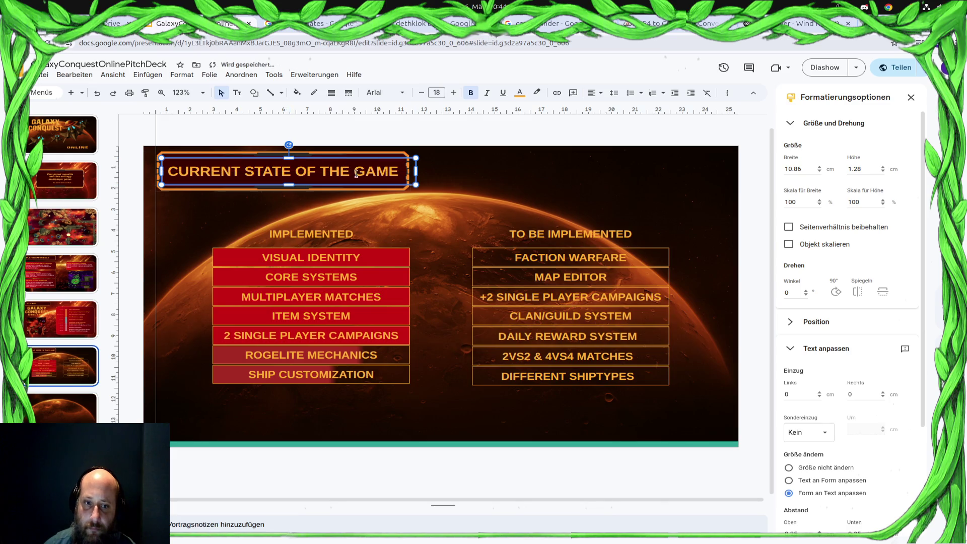
{"action": "left_click_drag", "start_coordinate": [346, 156], "coordinate": [340, 156]}
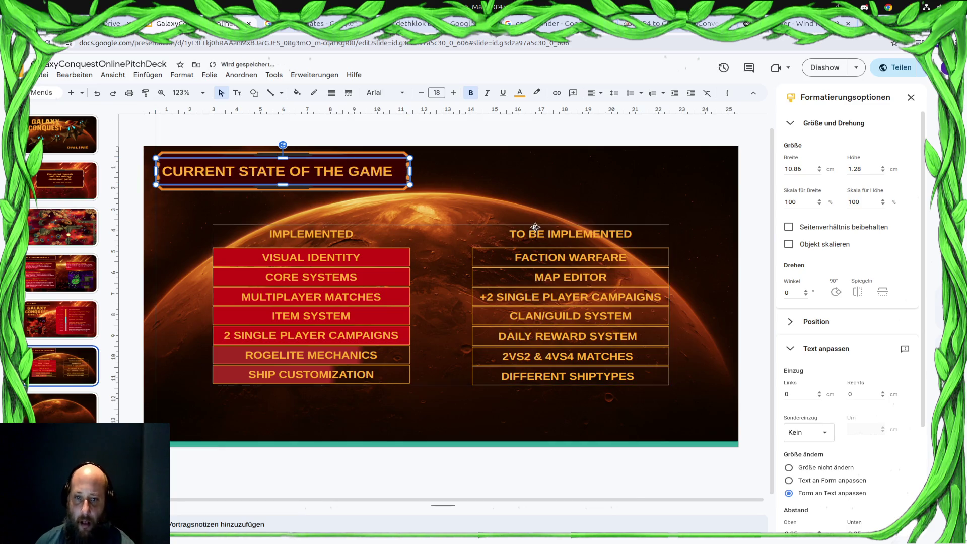
{"action": "left_click", "coordinate": [468, 184]}
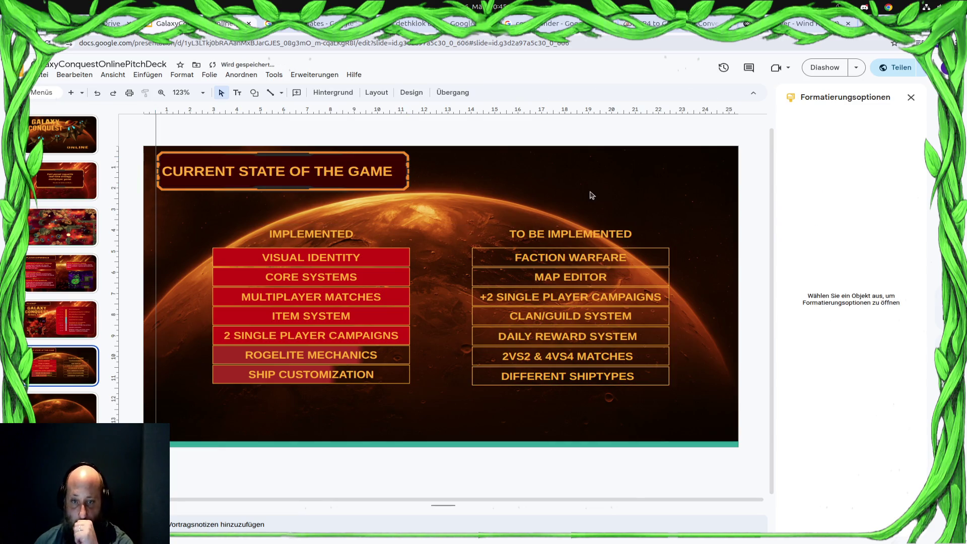
{"action": "left_click", "coordinate": [392, 157]}
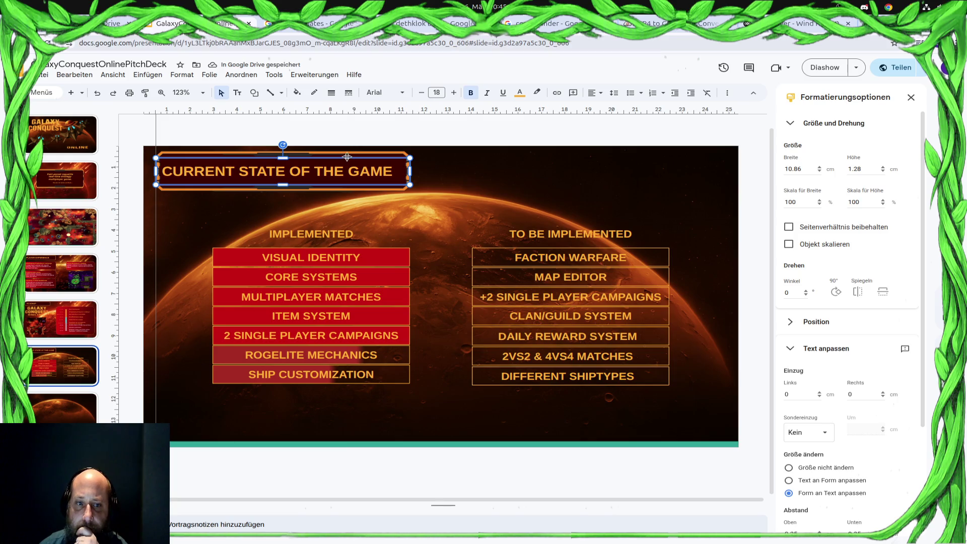
{"action": "left_click_drag", "start_coordinate": [348, 156], "coordinate": [352, 157]}
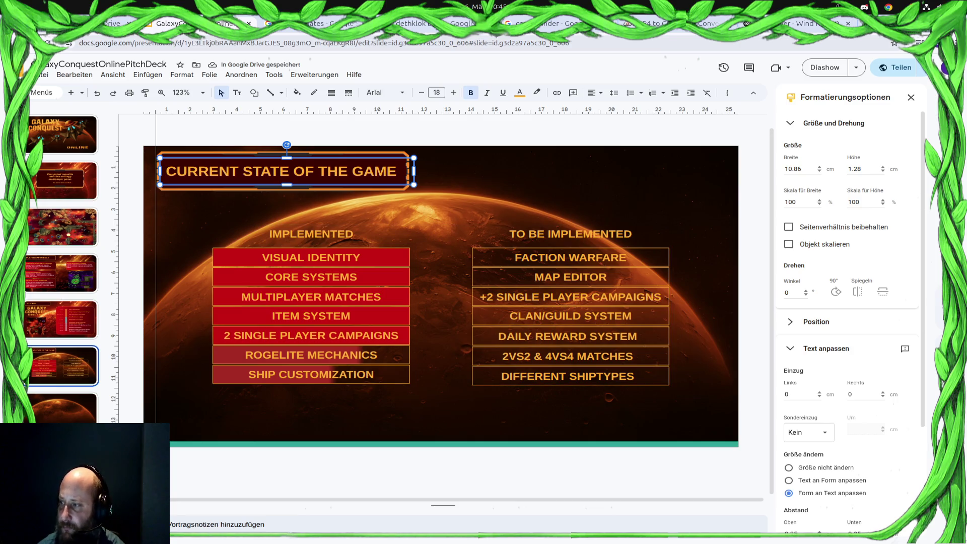
{"action": "key", "text": "ctrl+v"}
- Send the framed panel behind the lists and resize it around both columns
{"action": "mouse_move", "coordinate": [748, 268]}
{"action": "left_mouse_down"}
{"action": "mouse_move", "coordinate": [687, 264]}
{"action": "mouse_move", "coordinate": [694, 265]}
{"action": "left_mouse_up"}
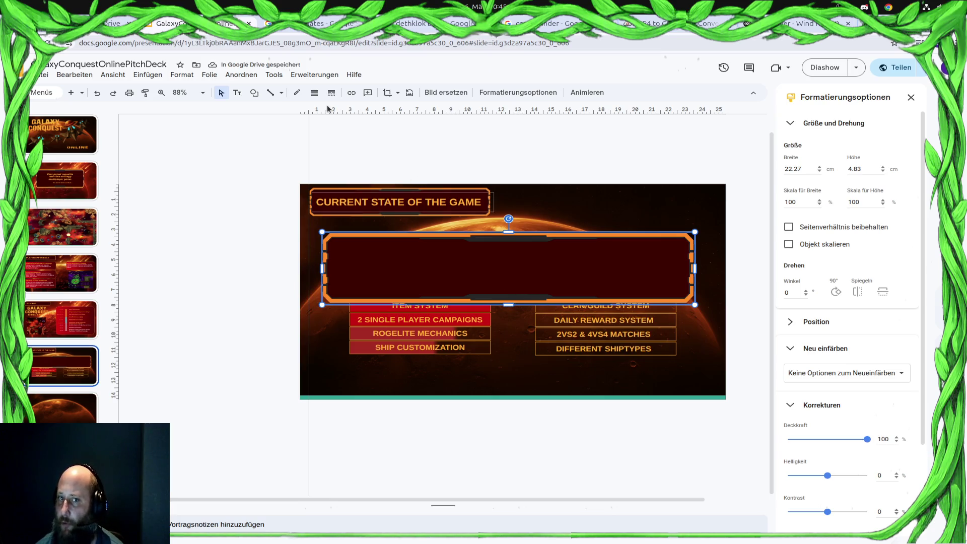
{"action": "left_click", "coordinate": [272, 75]}
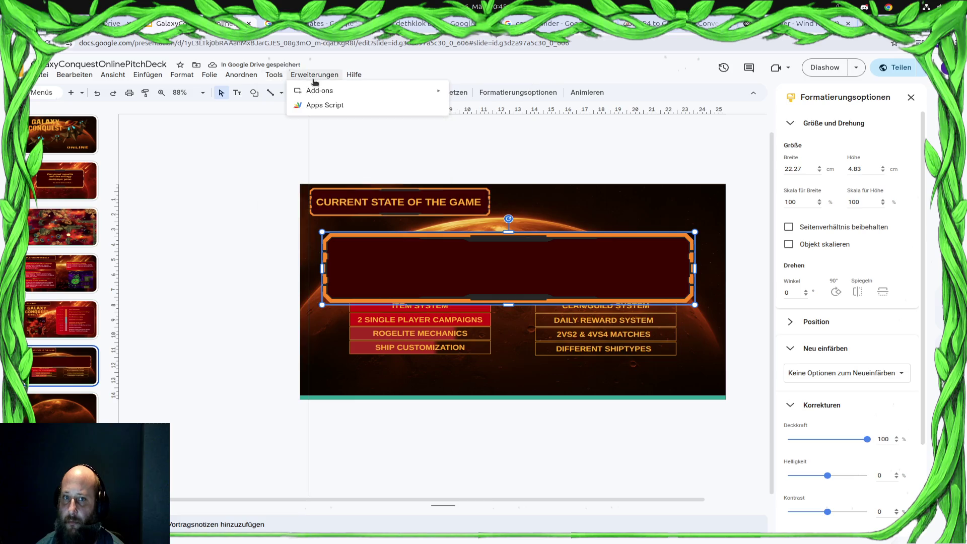
{"action": "mouse_move", "coordinate": [253, 79]}
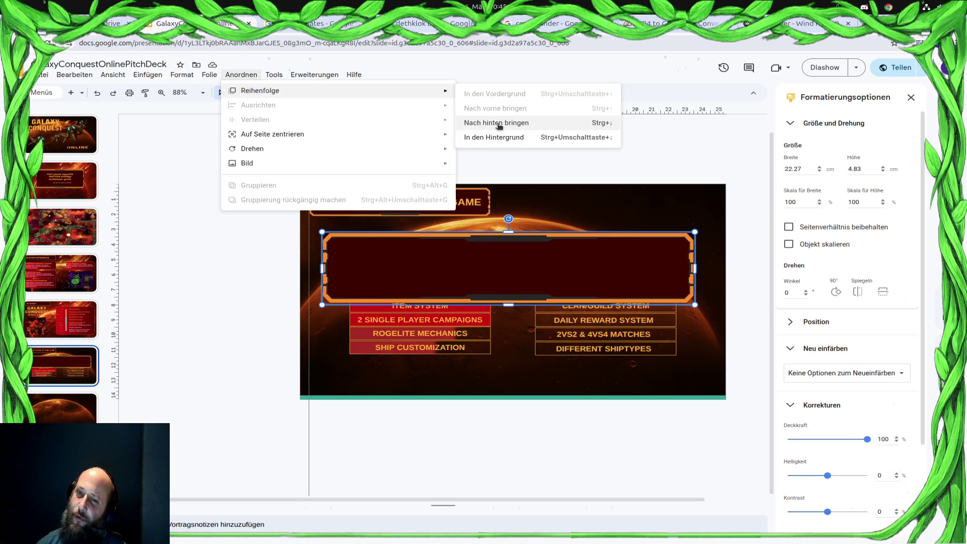
{"action": "left_click", "coordinate": [494, 137]}
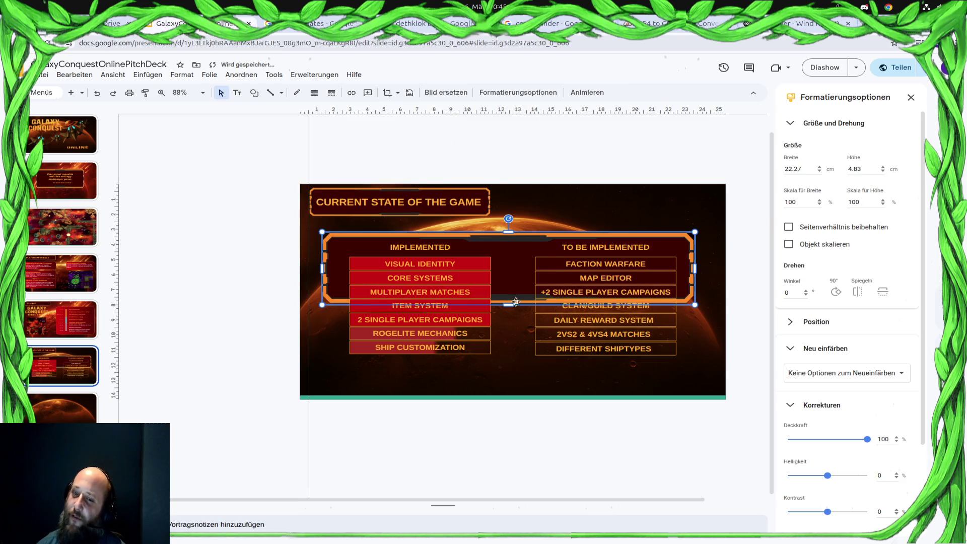
{"action": "left_click_drag", "start_coordinate": [506, 305], "coordinate": [509, 378]}
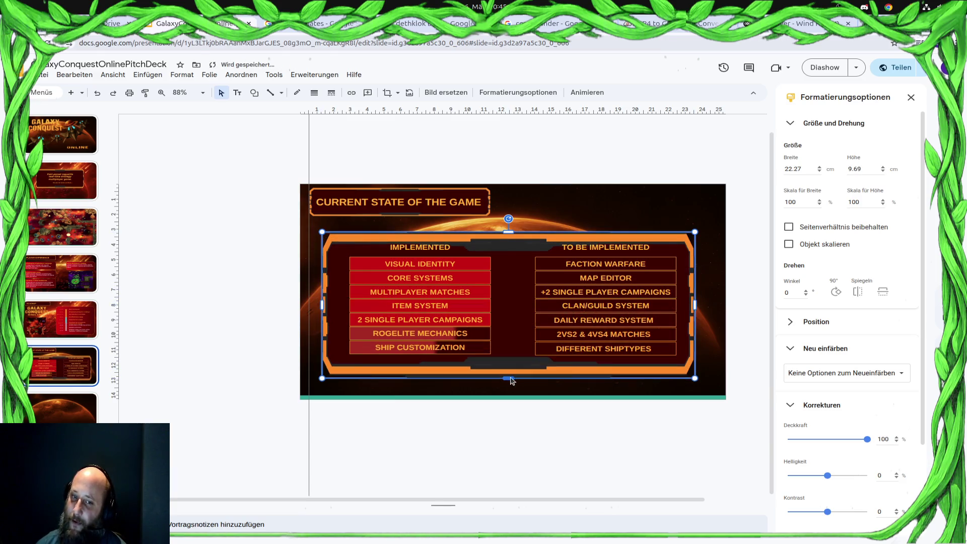
{"action": "left_click_drag", "start_coordinate": [510, 232], "coordinate": [513, 224]}
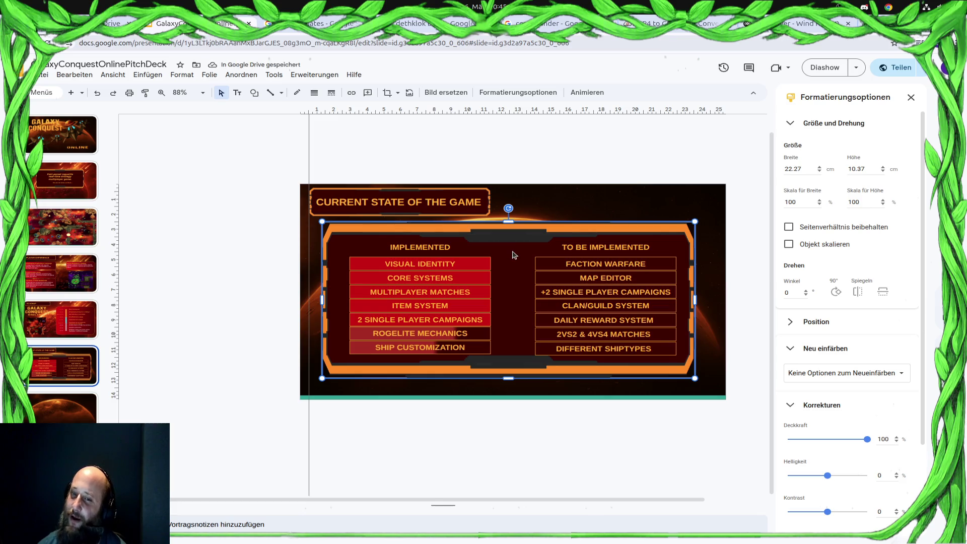
{"action": "left_click_drag", "start_coordinate": [696, 301], "coordinate": [698, 301]}
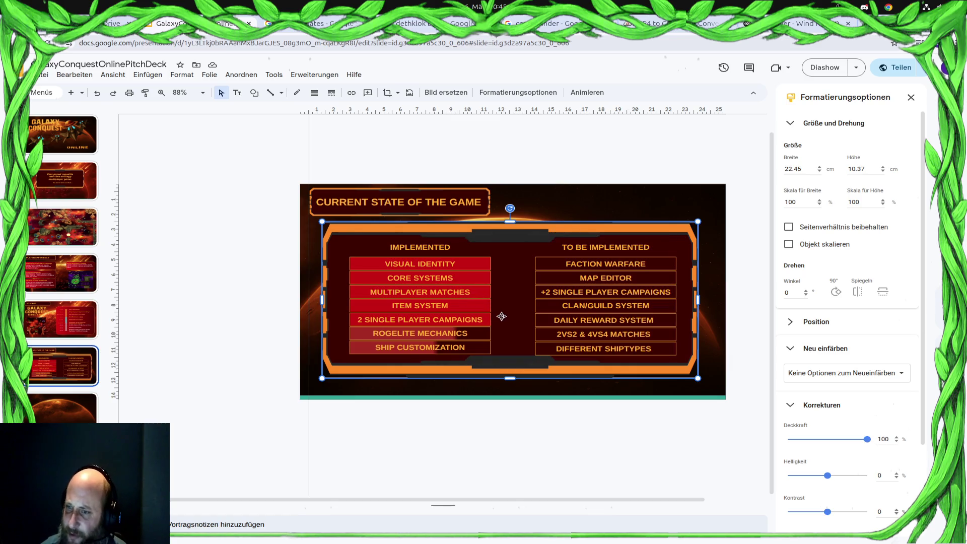
- Delete the orange frame image from the slide
{"action": "scroll", "coordinate": [812, 255], "scroll_direction": "down", "scroll_amount": 1}
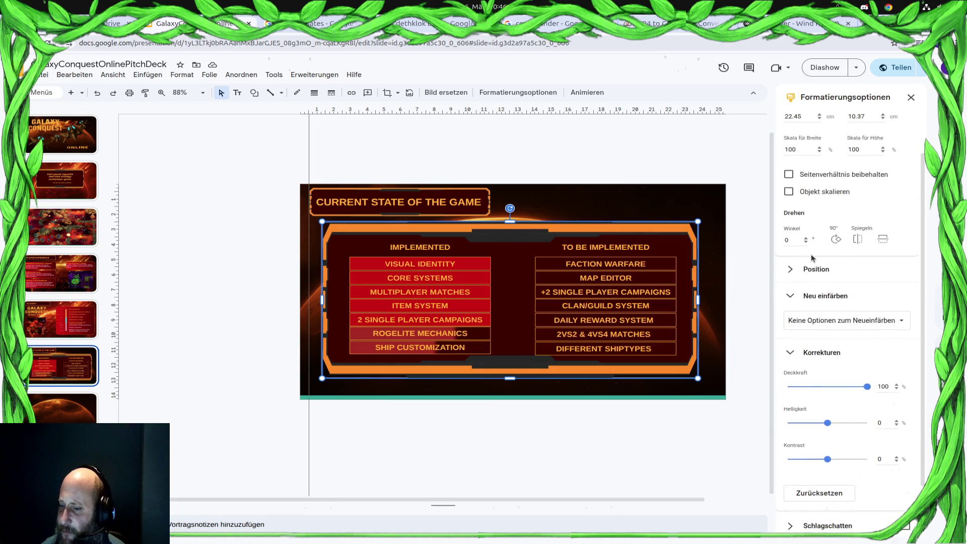
{"action": "scroll", "coordinate": [812, 255], "scroll_direction": "down", "scroll_amount": 1}
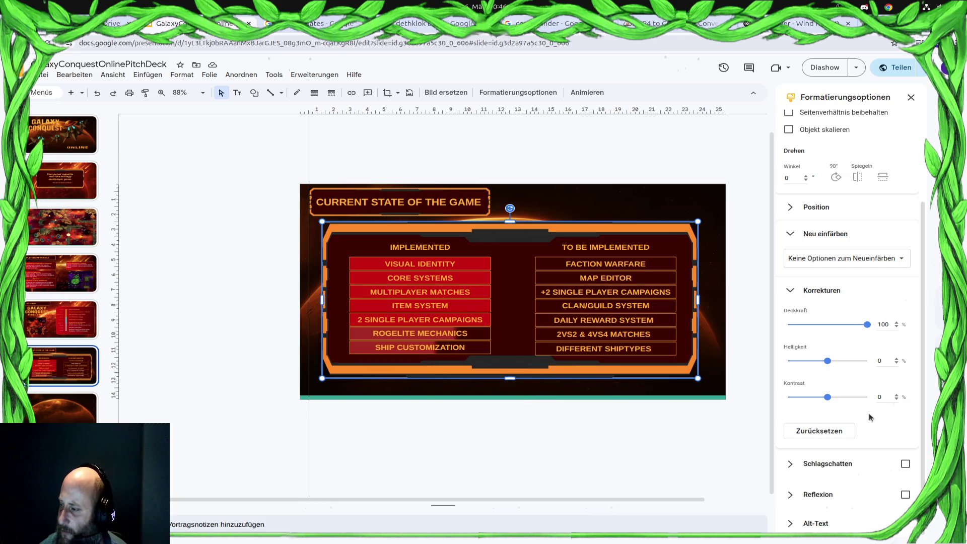
{"action": "key", "text": "Delete"}
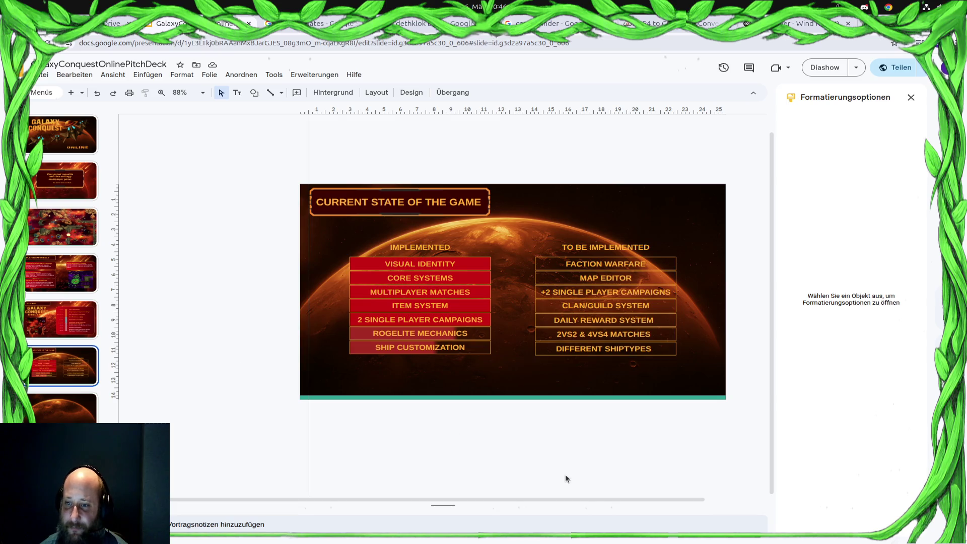
{"action": "scroll", "coordinate": [659, 317], "scroll_direction": "up", "scroll_amount": 5}
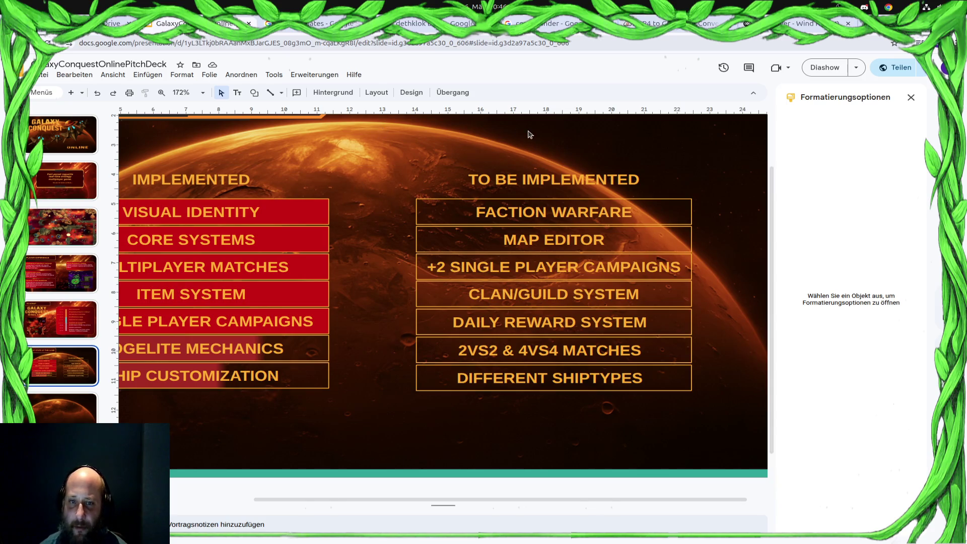
{"action": "left_click", "coordinate": [333, 93]}
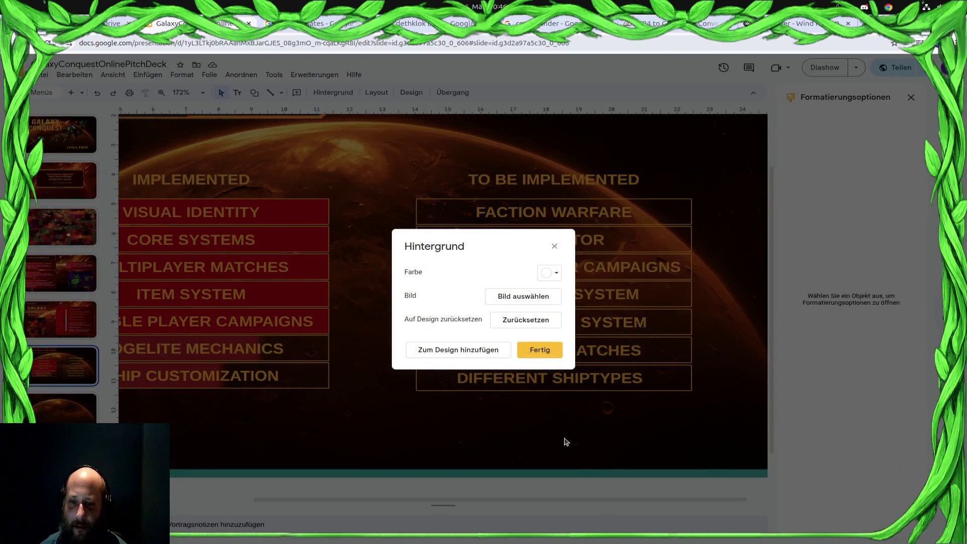
{"action": "left_click", "coordinate": [554, 246]}
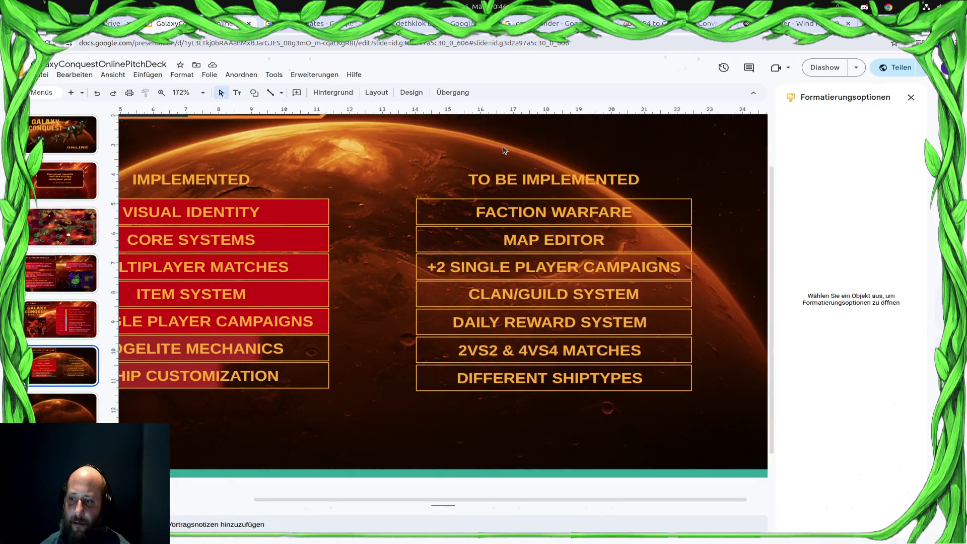
{"action": "scroll", "coordinate": [346, 415], "scroll_direction": "down", "scroll_amount": 5}
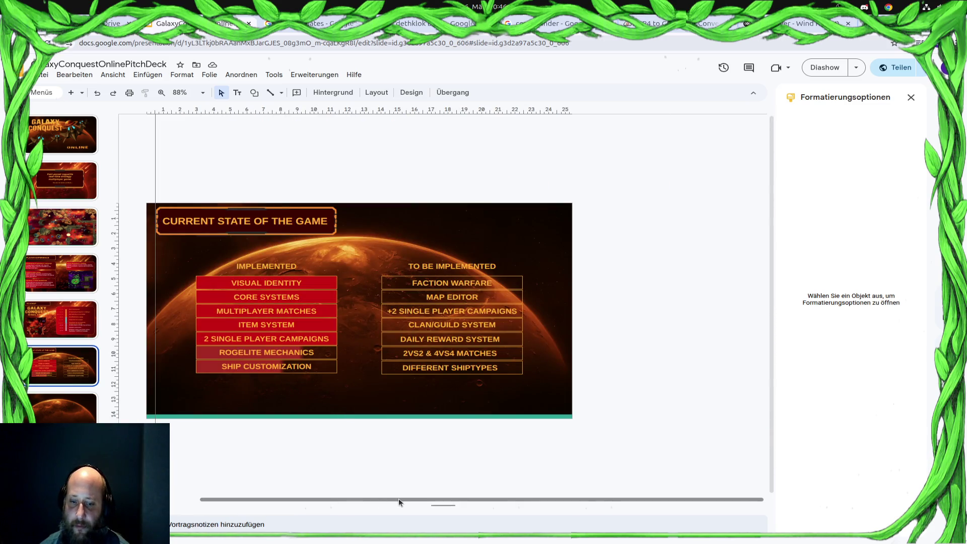
{"action": "left_click_drag", "start_coordinate": [398, 498], "coordinate": [329, 500]}
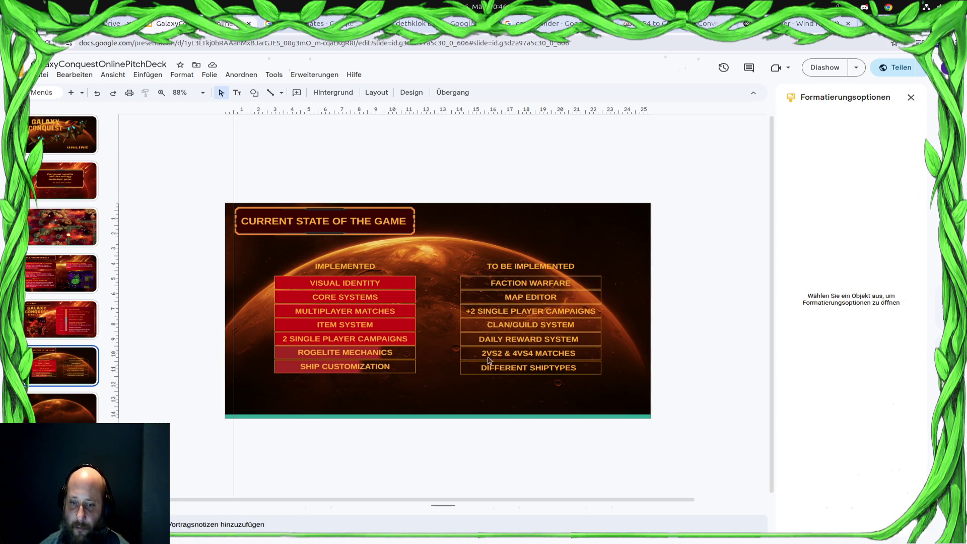
- Move the two-column table group lower on the slide and widen it slightly
{"action": "left_click", "coordinate": [543, 267]}
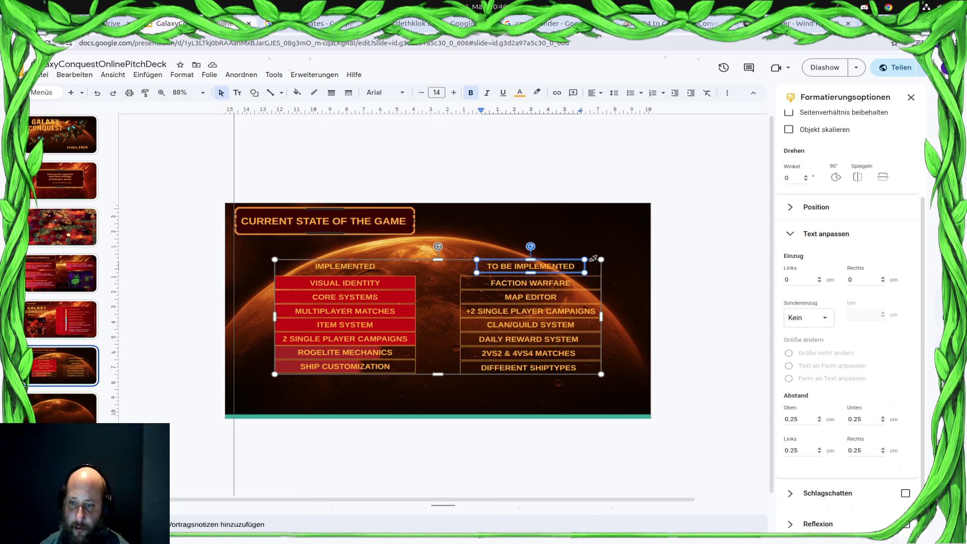
{"action": "left_click", "coordinate": [460, 263]}
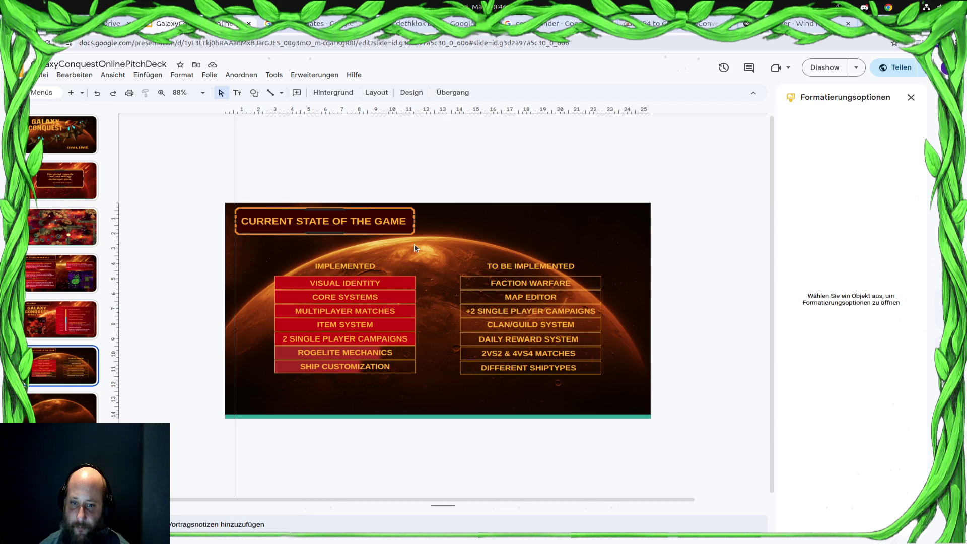
{"action": "left_click", "coordinate": [503, 373]}
{"action": "left_click_drag", "start_coordinate": [466, 376], "coordinate": [465, 389]}
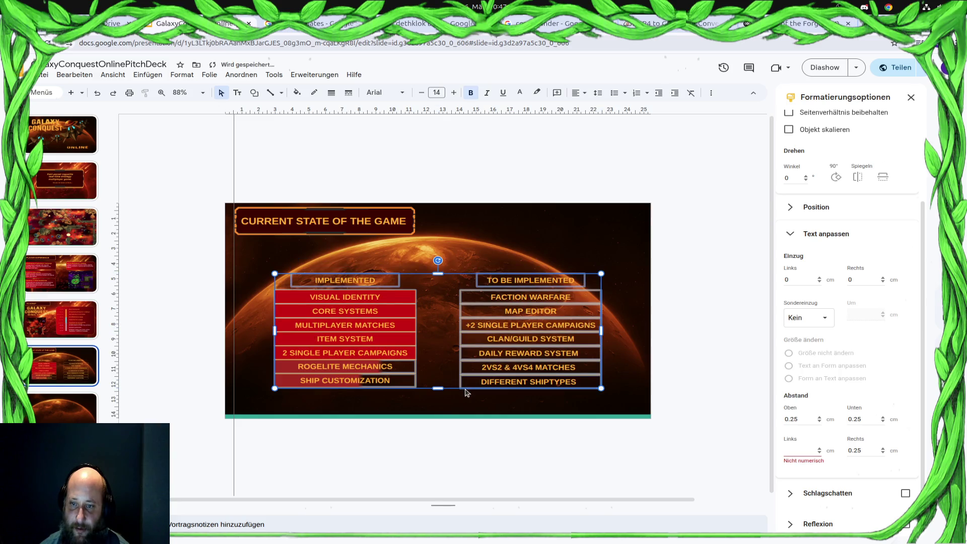
{"action": "mouse_move", "coordinate": [601, 330]}
{"action": "left_mouse_down"}
{"action": "mouse_move", "coordinate": [579, 328]}
{"action": "mouse_move", "coordinate": [609, 331]}
{"action": "left_mouse_up"}
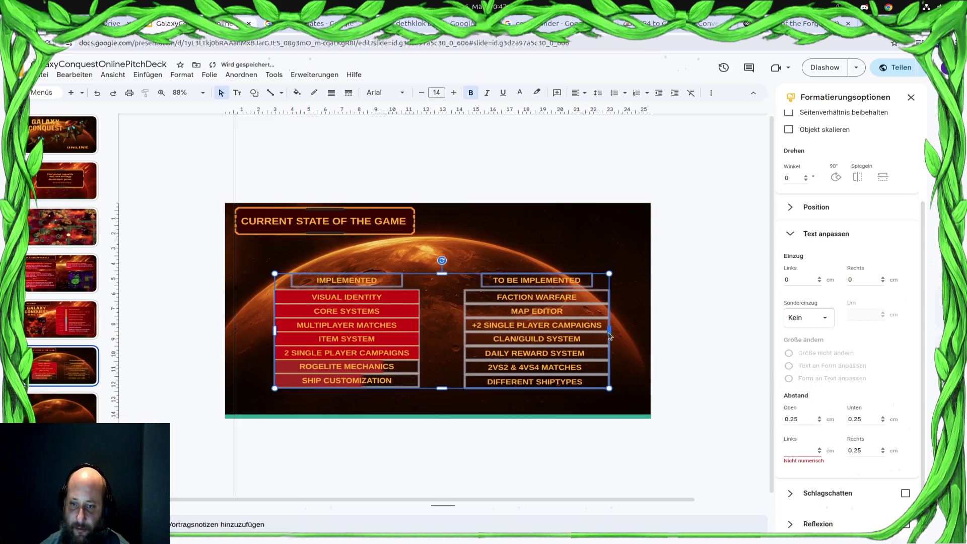
- Reselect the table group and switch over to GIMP
{"action": "left_click", "coordinate": [457, 302]}
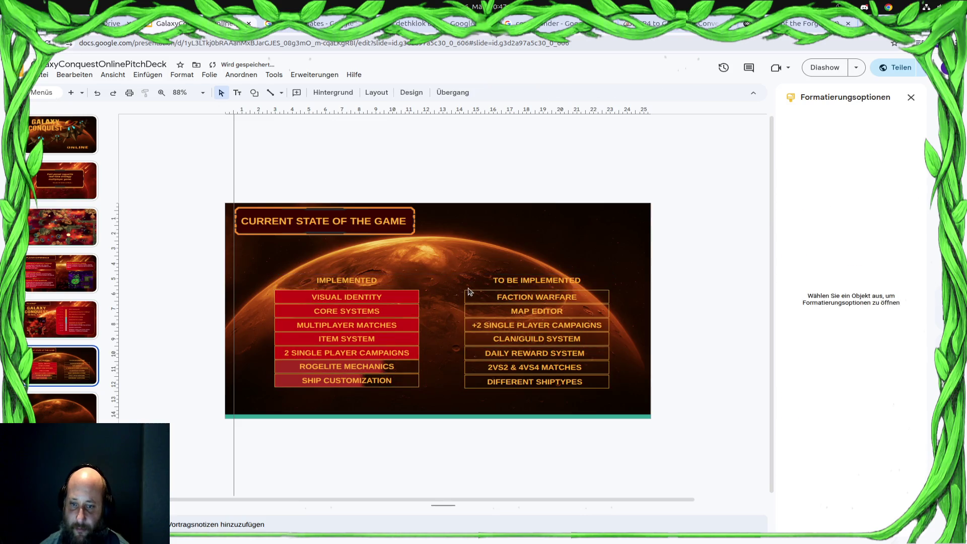
{"action": "left_click_drag", "start_coordinate": [452, 269], "coordinate": [631, 399]}
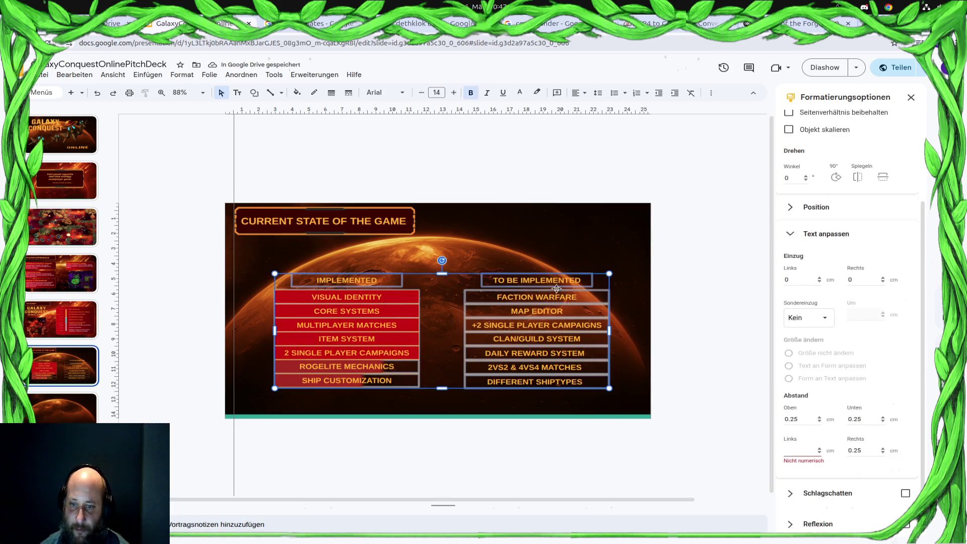
{"action": "right_click", "coordinate": [466, 276]}
{"action": "left_click", "coordinate": [434, 320]}
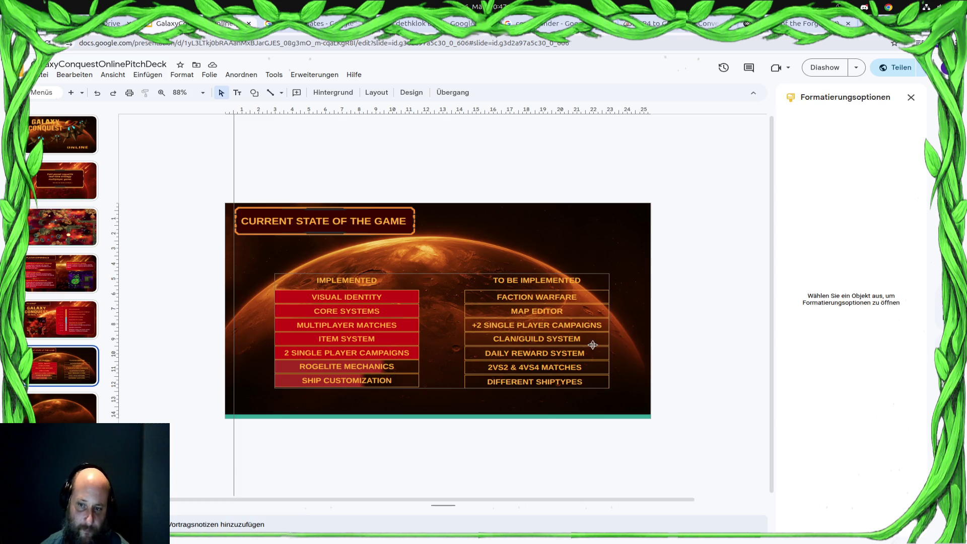
{"action": "left_click", "coordinate": [571, 285]}
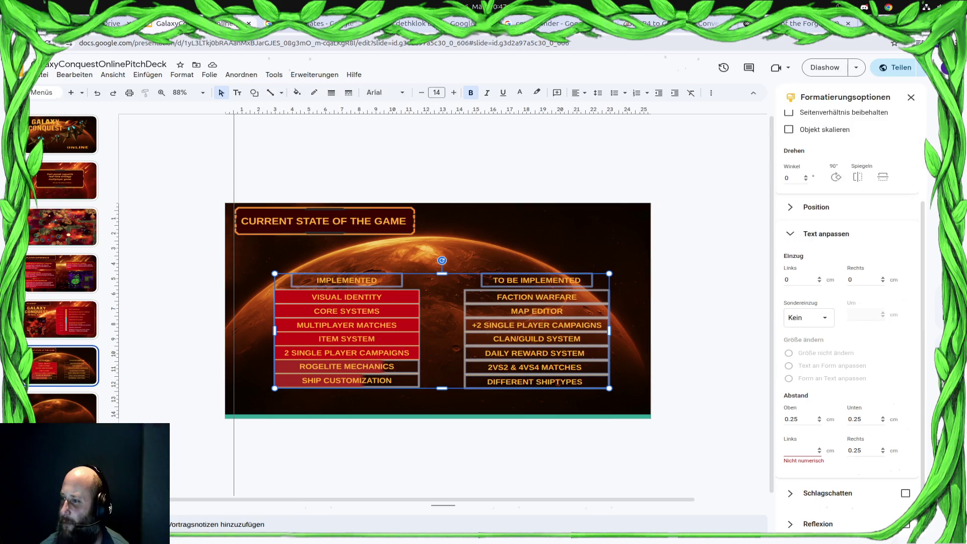
{"action": "key", "text": "alt+Tab"}
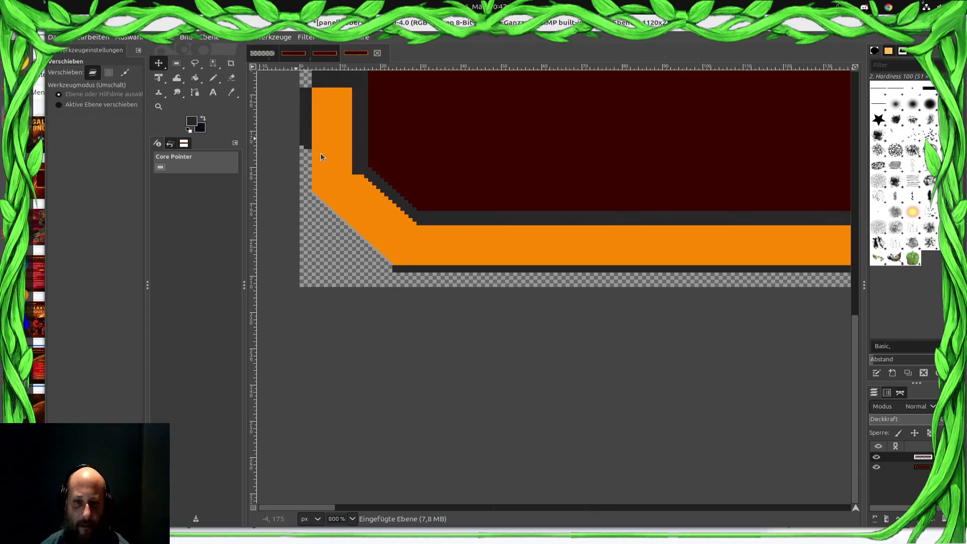
- Create a new 512×512 image
{"action": "left_click", "coordinate": [52, 37]}
{"action": "left_click", "coordinate": [65, 52]}
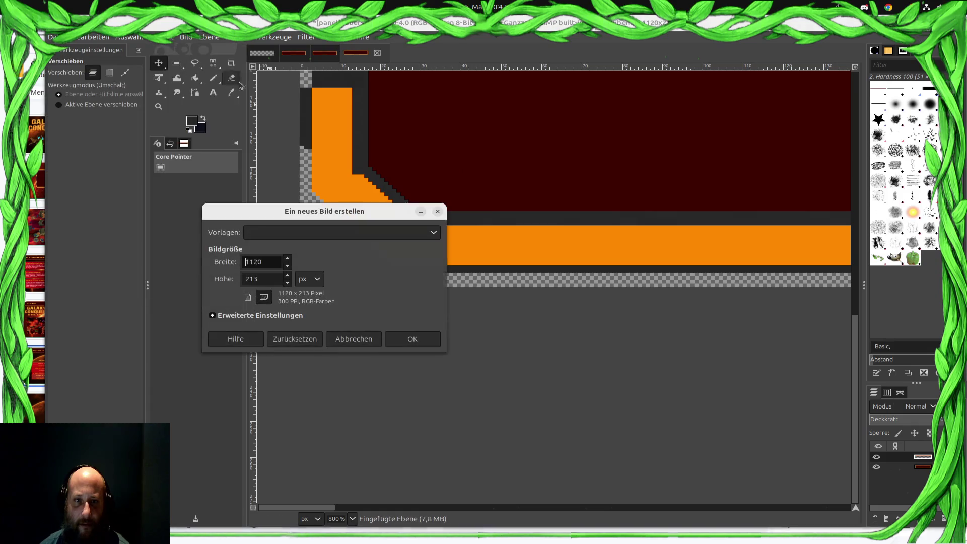
{"action": "double_click", "coordinate": [258, 262]}
{"action": "type", "text": "512"}
{"action": "key", "text": "Tab"}
{"action": "type", "text": "512"}
{"action": "key", "text": "Return"}
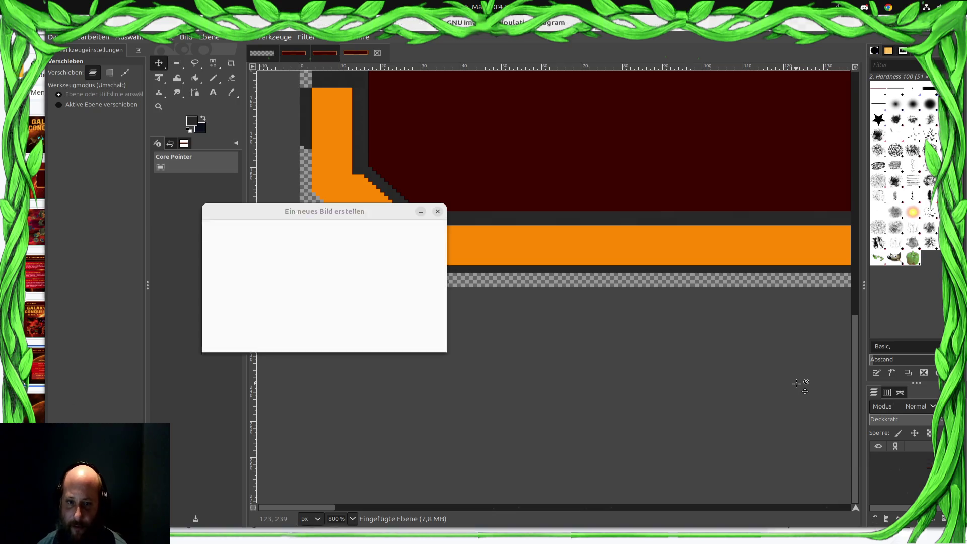
- Fill the new image with the banner's dark red and lower the layer opacity
{"action": "left_click", "coordinate": [195, 77]}
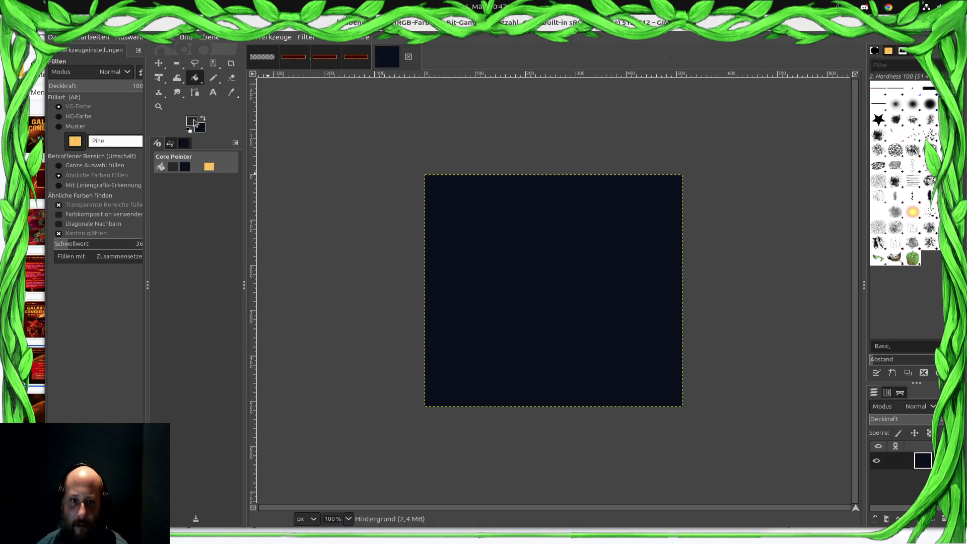
{"action": "left_click", "coordinate": [194, 121]}
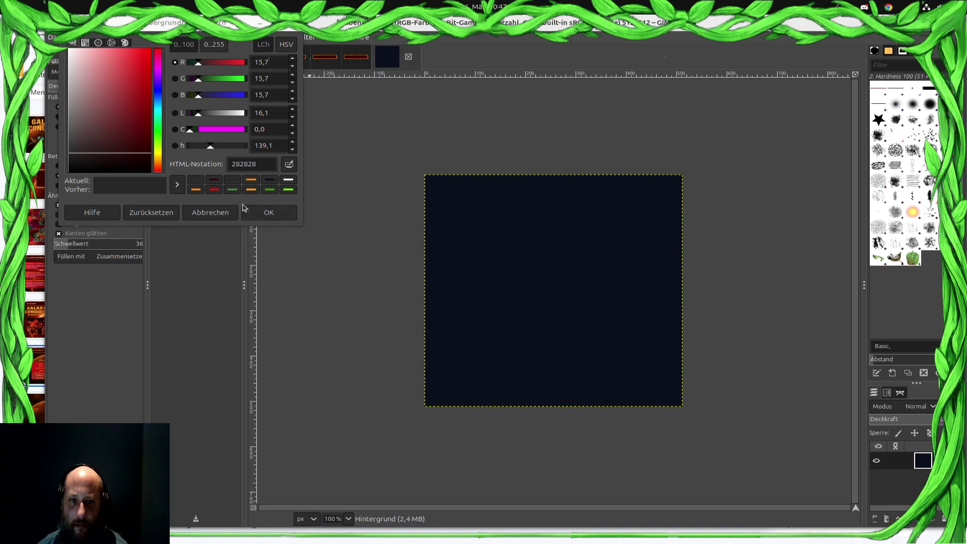
{"action": "left_click", "coordinate": [212, 212]}
{"action": "left_click", "coordinate": [325, 57]}
{"action": "left_click", "coordinate": [470, 255], "text": "ctrl"}
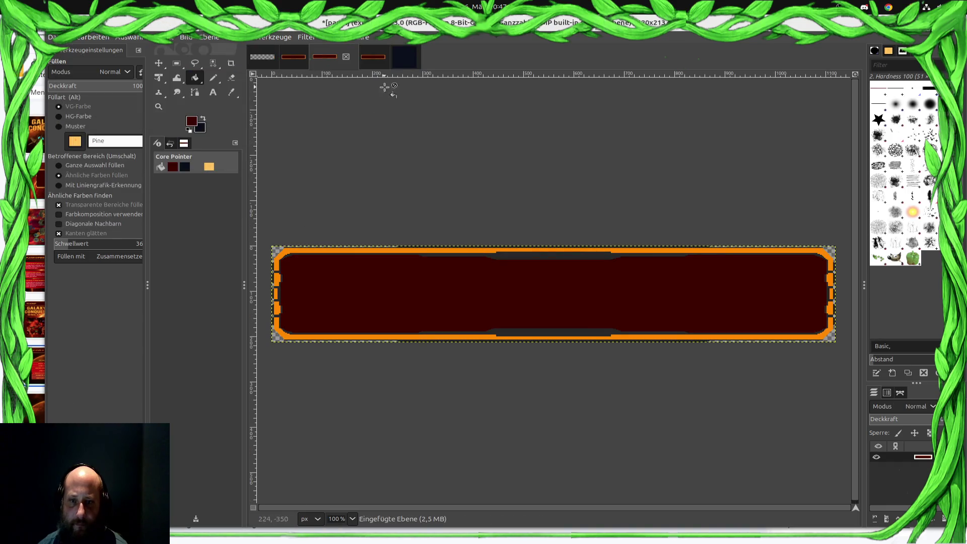
{"action": "left_click", "coordinate": [387, 57]}
{"action": "left_click", "coordinate": [594, 265]}
{"action": "left_click_drag", "start_coordinate": [937, 419], "coordinate": [922, 419]}
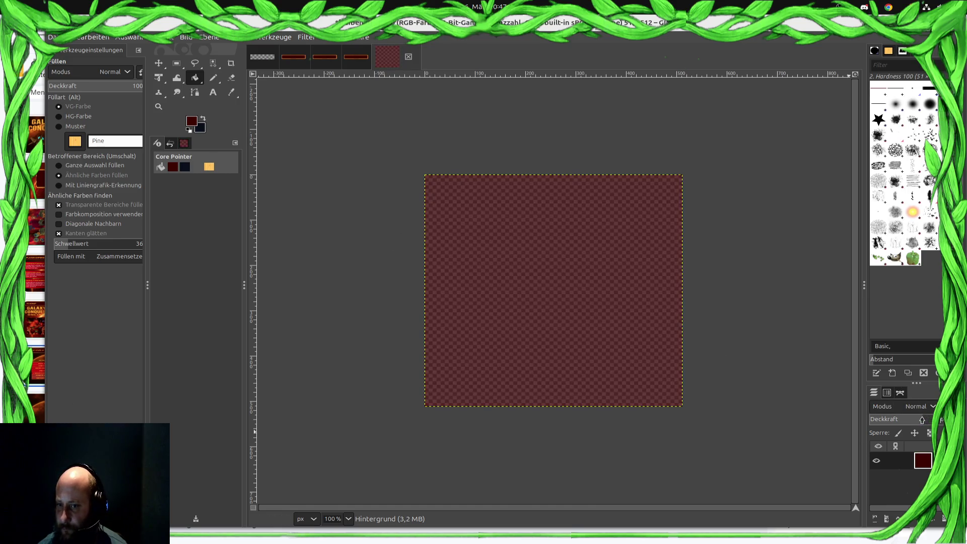
{"action": "left_click", "coordinate": [53, 37]}
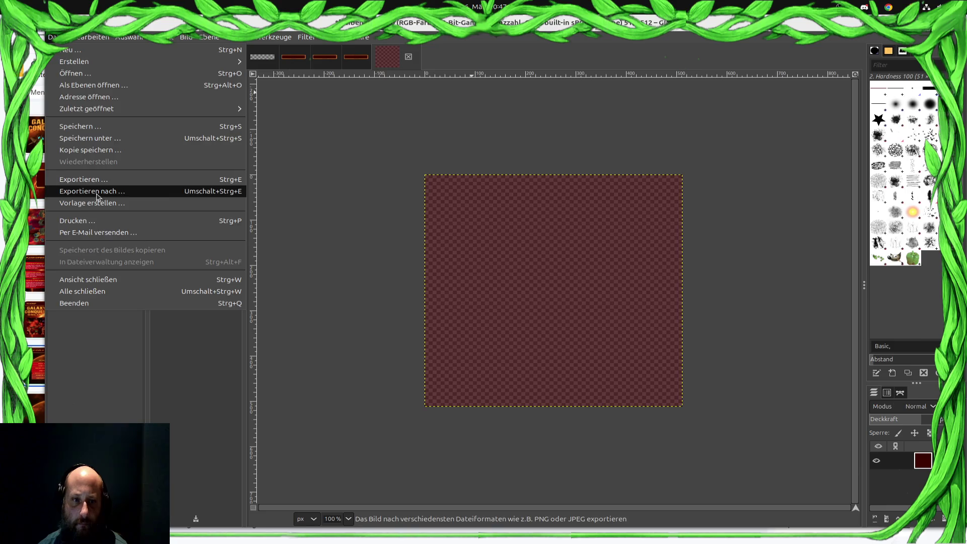
- Export the overlay as Pitchoverlay.png and switch back to the pitch deck
{"action": "left_click", "coordinate": [96, 190]}
{"action": "type", "text": "PI"}
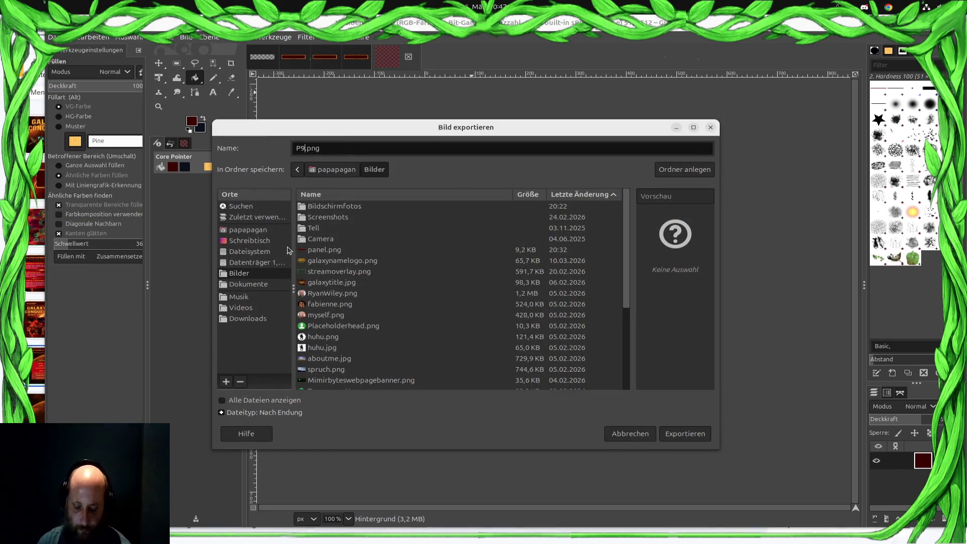
{"action": "type", "text": "T"}
{"action": "key", "text": "BackSpace"}
{"action": "key", "text": "BackSpace"}
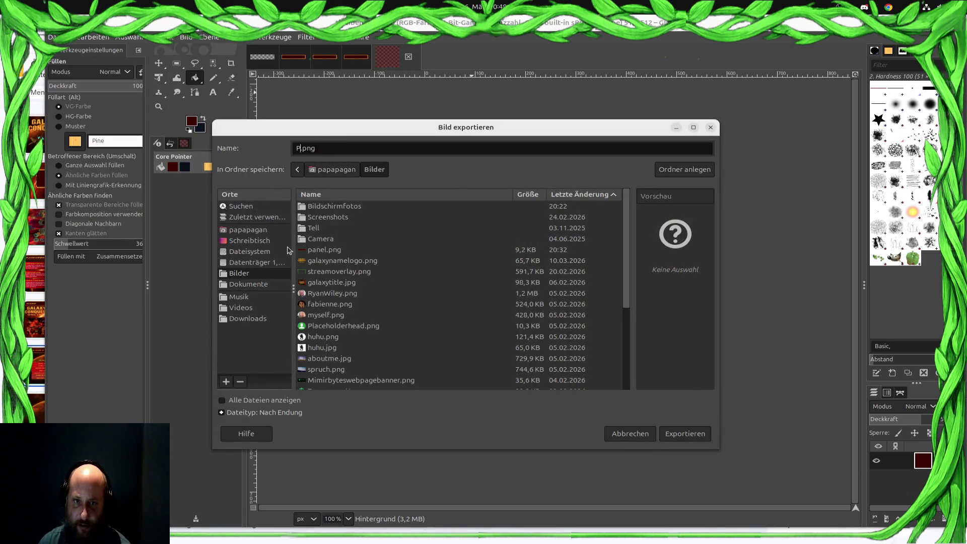
{"action": "type", "text": "itchoverlay"}
{"action": "key", "text": "Return"}
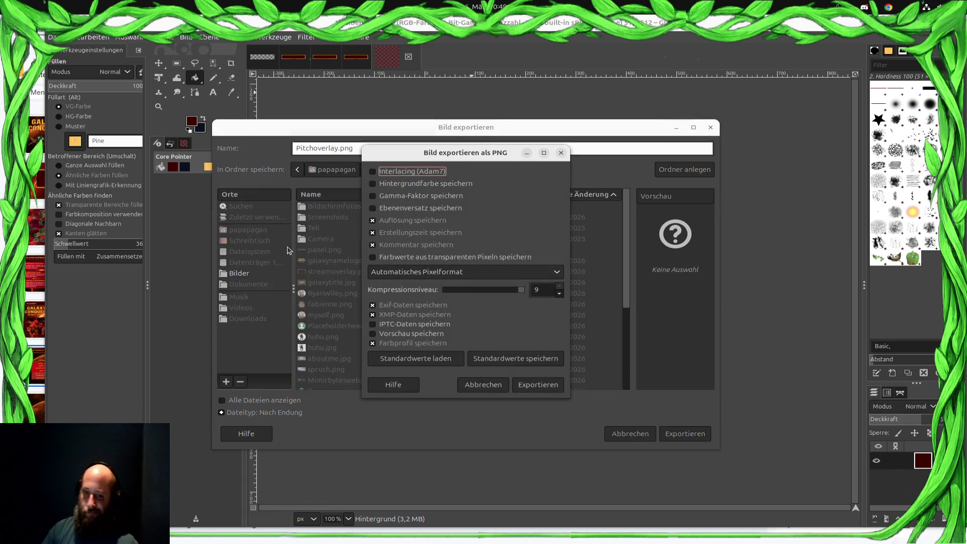
{"action": "key", "text": "Return"}
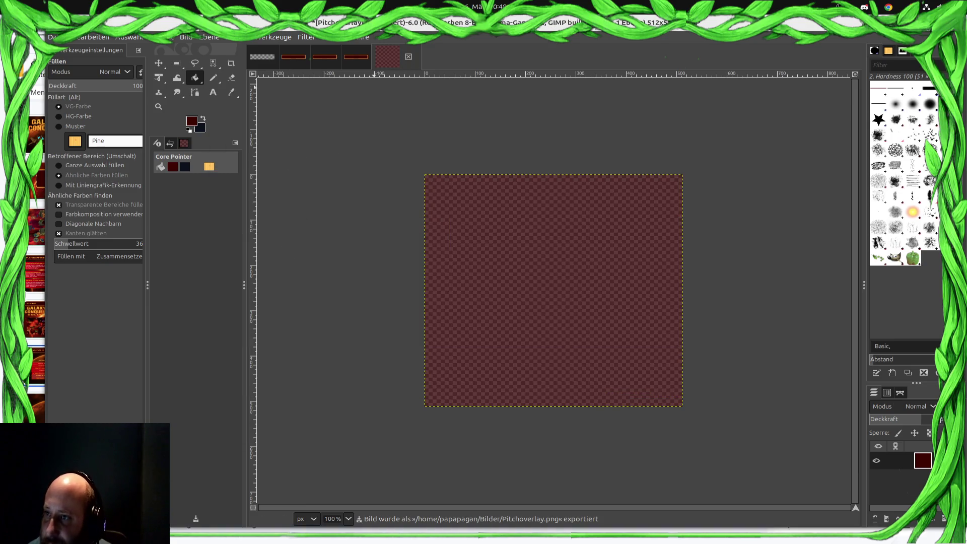
{"action": "key", "text": "alt+Tab"}
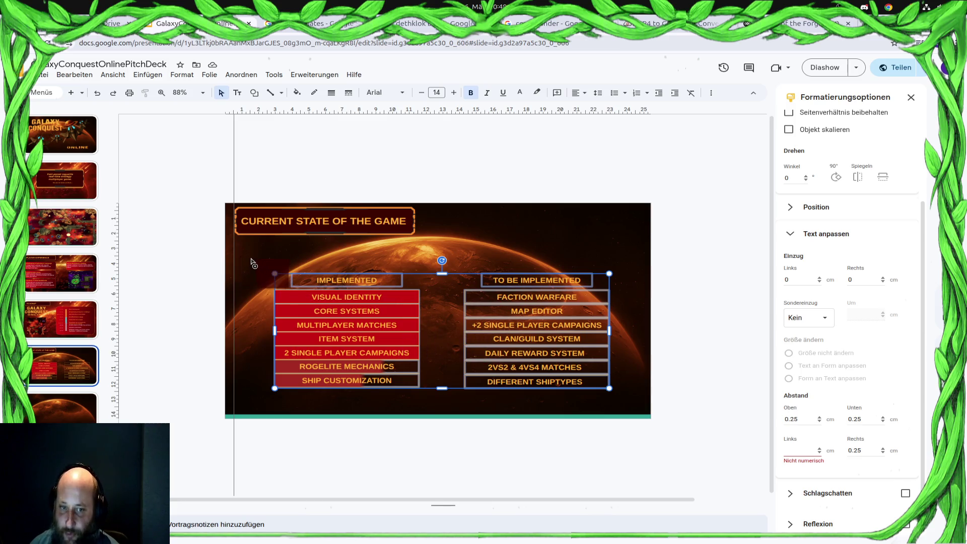
- Paste the red overlay image and stretch it across both feature lists
{"action": "key", "text": "ctrl+v"}
{"action": "left_click_drag", "start_coordinate": [233, 259], "coordinate": [234, 302]}
{"action": "left_click", "coordinate": [176, 193]}
{"action": "mouse_move", "coordinate": [175, 193]}
{"action": "left_mouse_down"}
{"action": "mouse_move", "coordinate": [265, 242]}
{"action": "mouse_move", "coordinate": [297, 291]}
{"action": "left_mouse_up"}
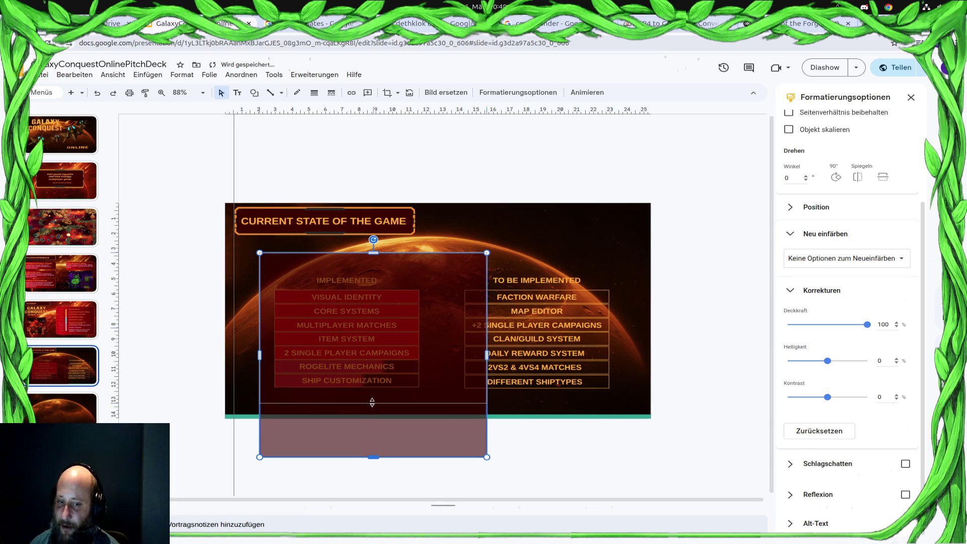
{"action": "left_click_drag", "start_coordinate": [372, 402], "coordinate": [373, 403]}
{"action": "left_click_drag", "start_coordinate": [607, 328], "coordinate": [625, 328]}
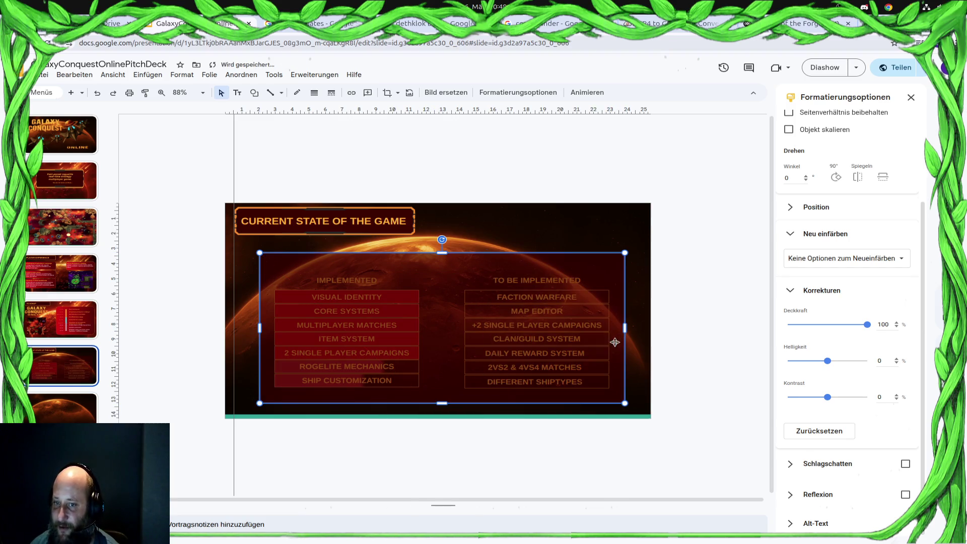
- Send the overlay behind the list text, lower its top edge, and select it with both lists
{"action": "left_click", "coordinate": [315, 78]}
{"action": "mouse_move", "coordinate": [255, 79]}
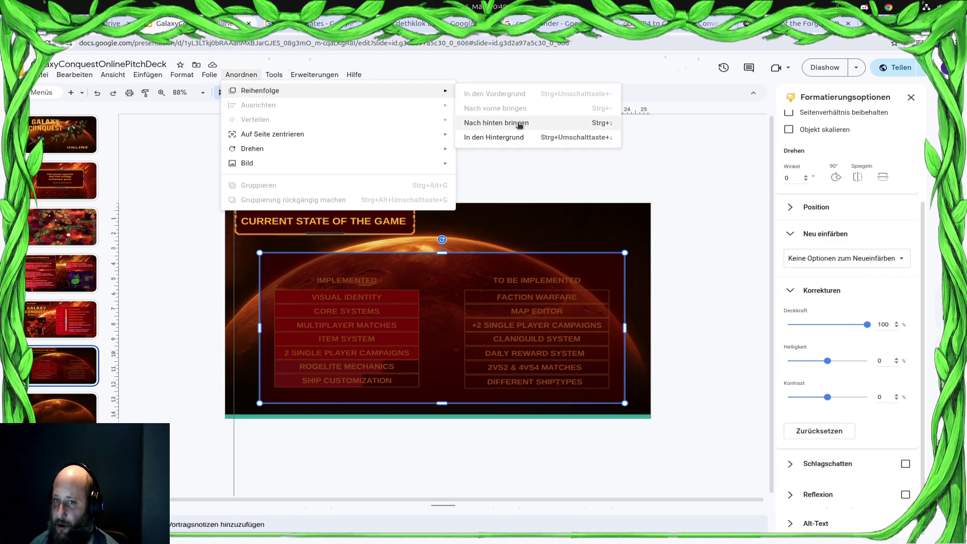
{"action": "left_click", "coordinate": [510, 137]}
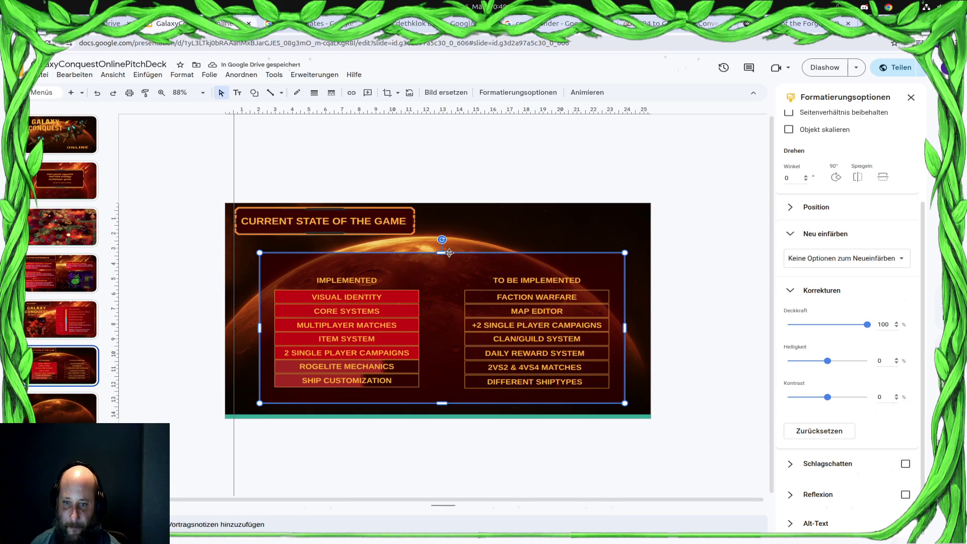
{"action": "left_click_drag", "start_coordinate": [443, 252], "coordinate": [444, 262]}
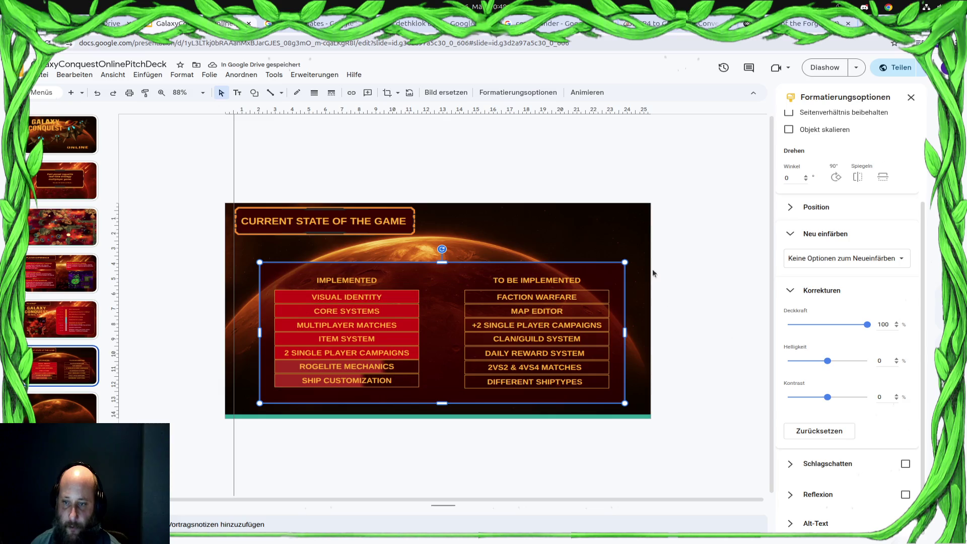
{"action": "left_click", "coordinate": [712, 255]}
{"action": "left_click_drag", "start_coordinate": [707, 235], "coordinate": [250, 420]}
{"action": "left_click", "coordinate": [649, 341]}
{"action": "left_click_drag", "start_coordinate": [686, 259], "coordinate": [242, 471]}
- Group the backdrop and both lists, then move the group slightly up
{"action": "right_click", "coordinate": [440, 231]}
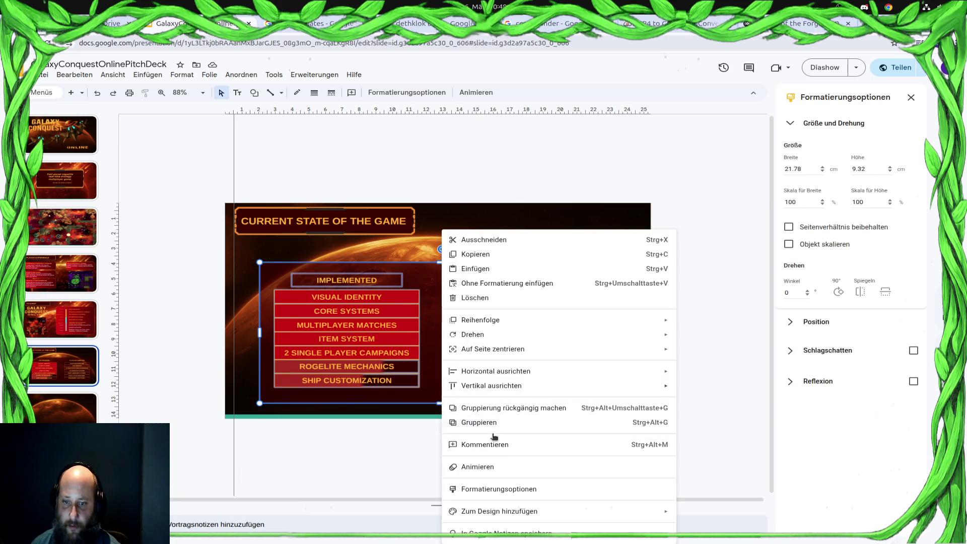
{"action": "left_click", "coordinate": [504, 425]}
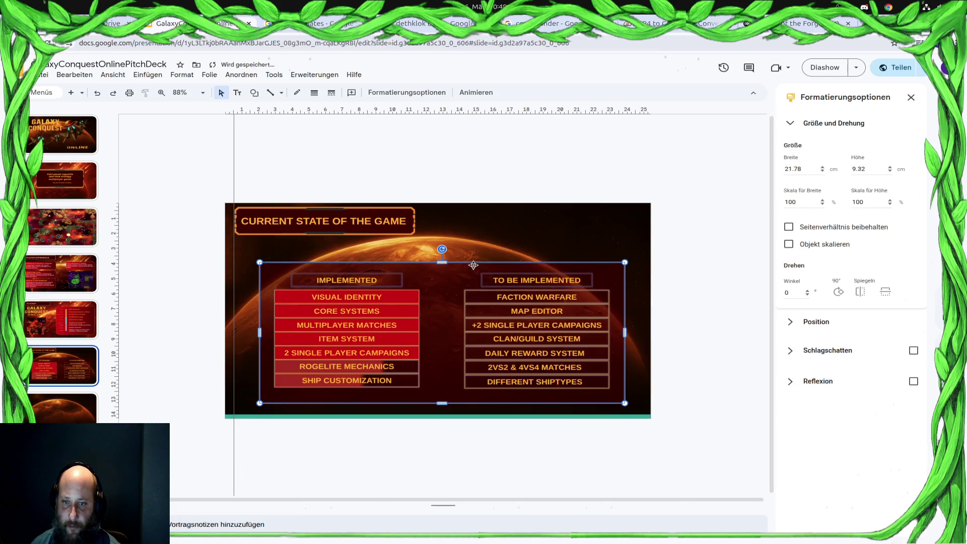
{"action": "left_click_drag", "start_coordinate": [473, 263], "coordinate": [471, 253]}
- Check the grouped layout, then view the ROADMAP slide
{"action": "left_click", "coordinate": [704, 364]}
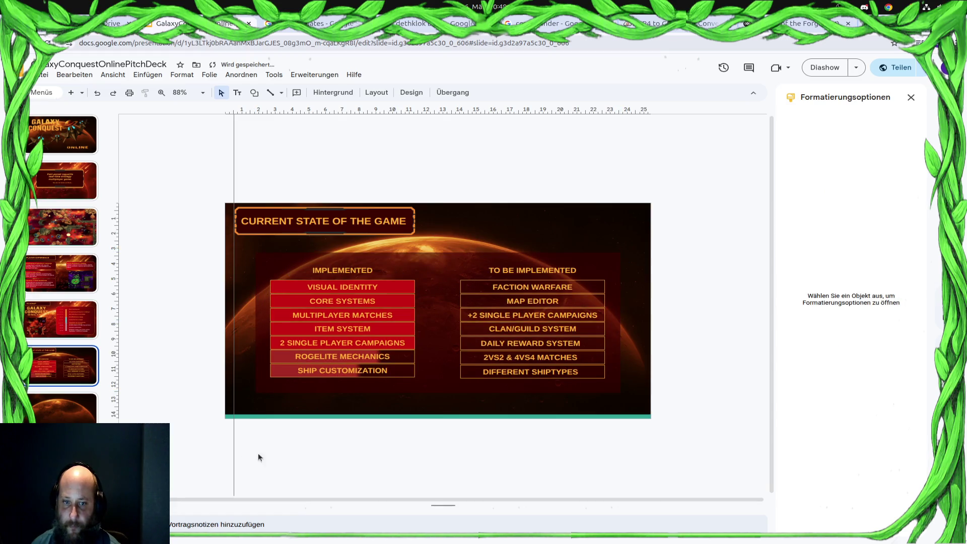
{"action": "left_click", "coordinate": [416, 391]}
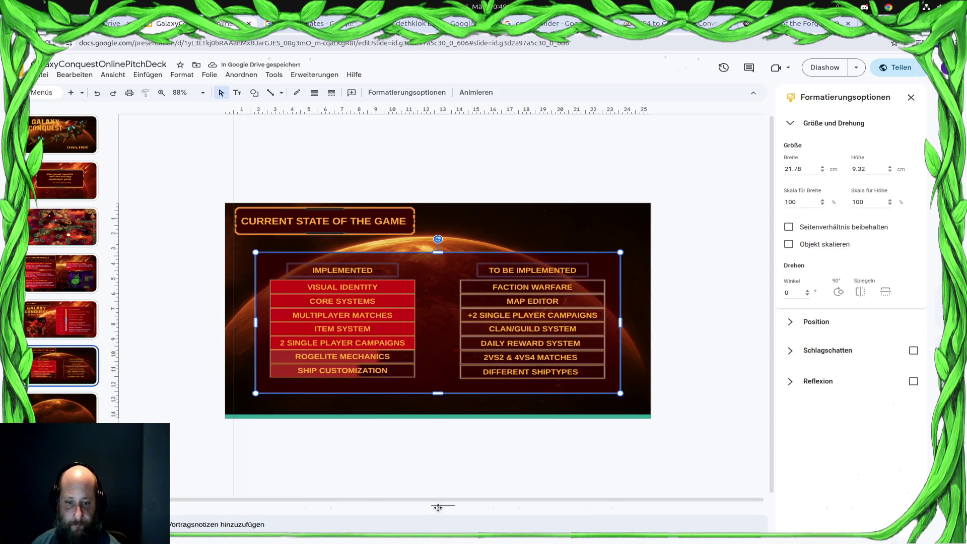
{"action": "left_click", "coordinate": [458, 489]}
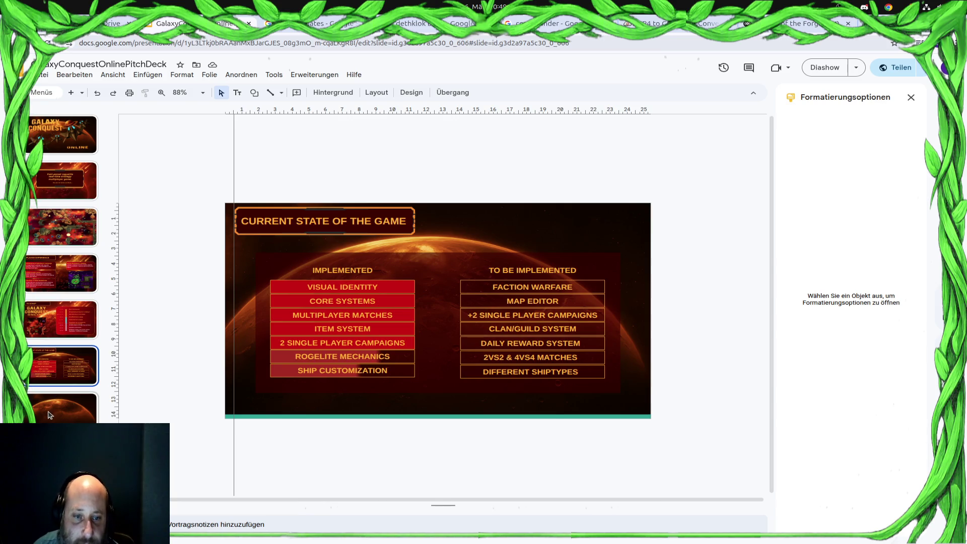
{"action": "left_click", "coordinate": [40, 330]}
{"action": "left_click_drag", "start_coordinate": [41, 357], "coordinate": [32, 392]}
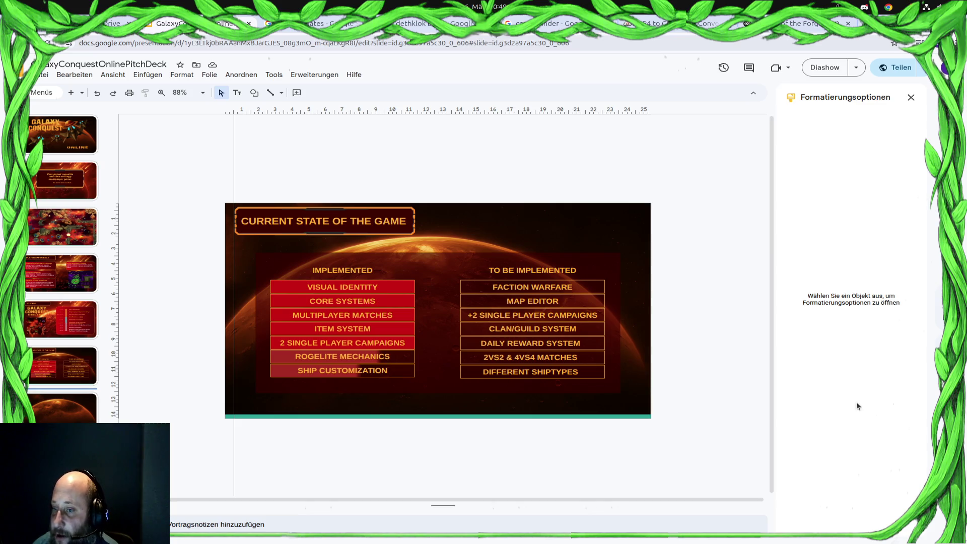
- Select slide 6 and close the Formatierungsoptionen panel to widen the editing area
{"action": "left_click", "coordinate": [697, 292]}
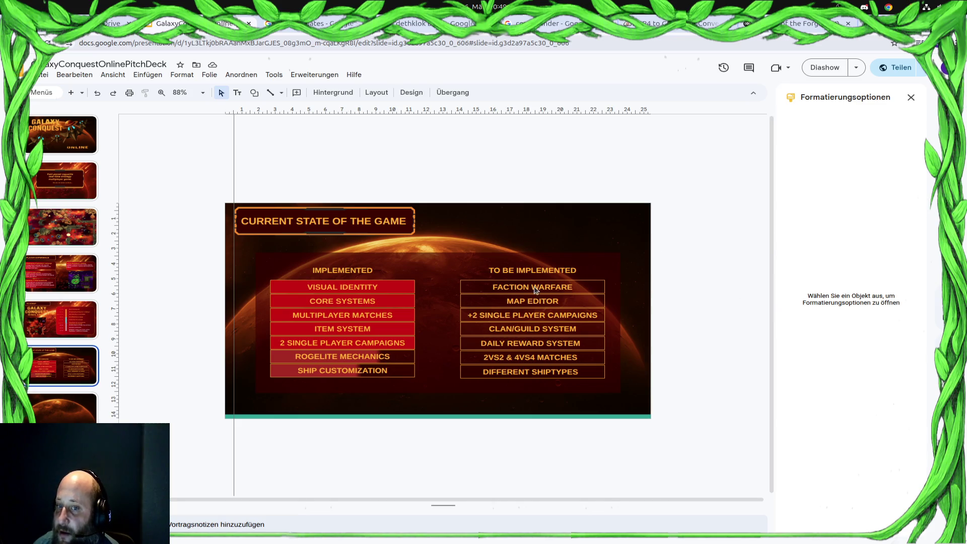
{"action": "left_click", "coordinate": [466, 276]}
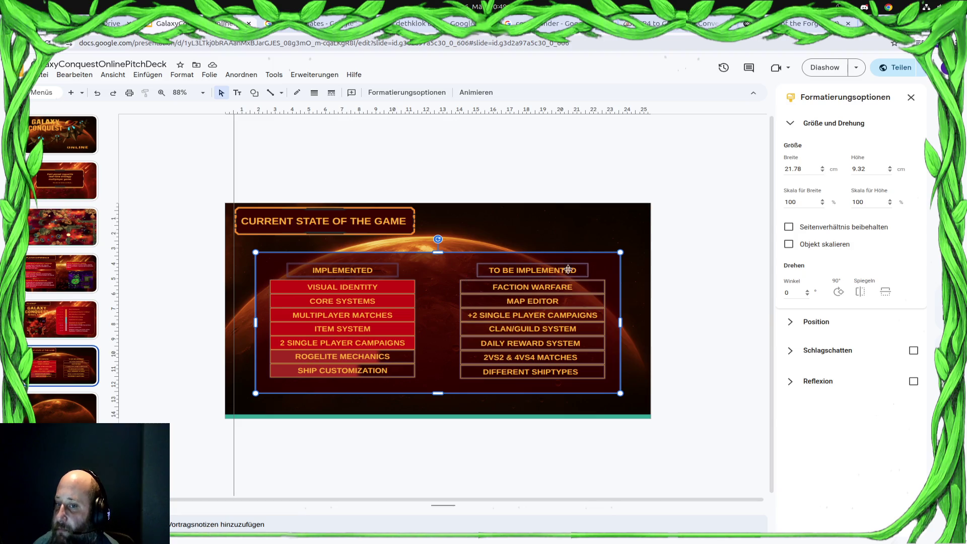
{"action": "left_click", "coordinate": [667, 275]}
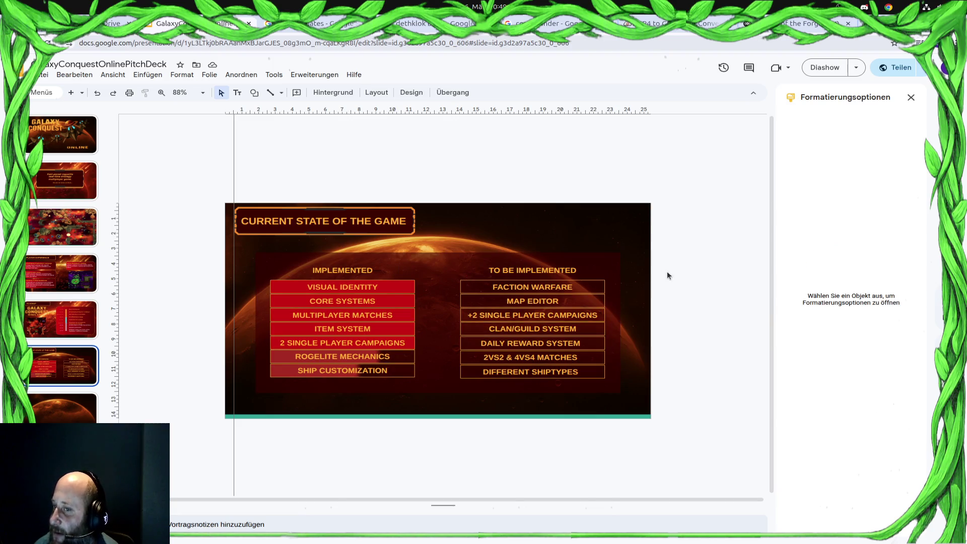
{"action": "left_click", "coordinate": [911, 97]}
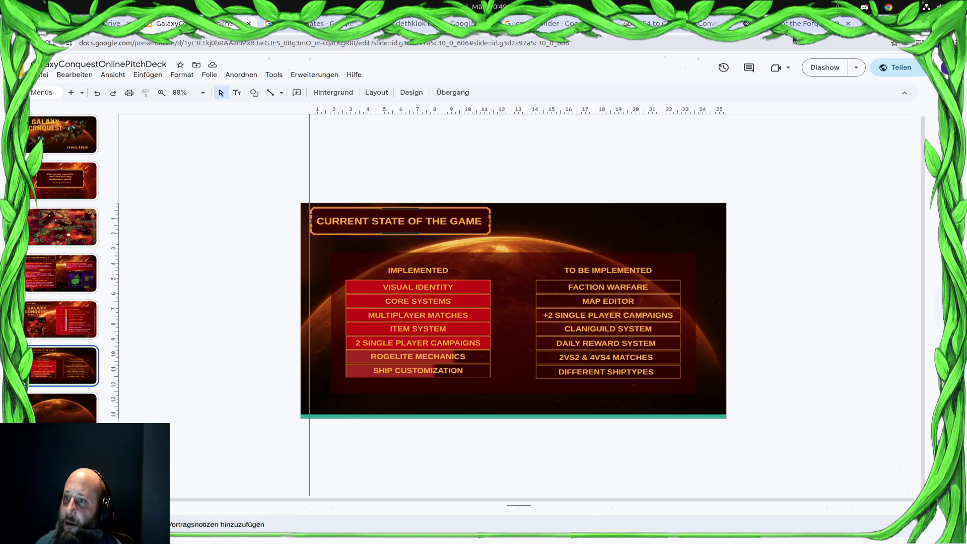
- Cycle through the open browser tabs, then return to the pitch deck tab
{"action": "mouse_move", "coordinate": [793, 24]}
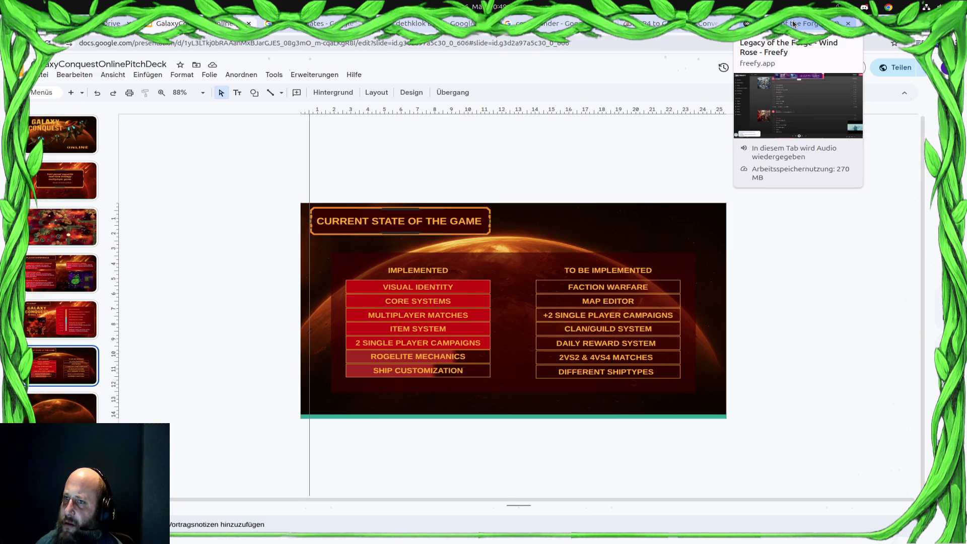
{"action": "left_click", "coordinate": [793, 24]}
{"action": "left_click", "coordinate": [655, 24]}
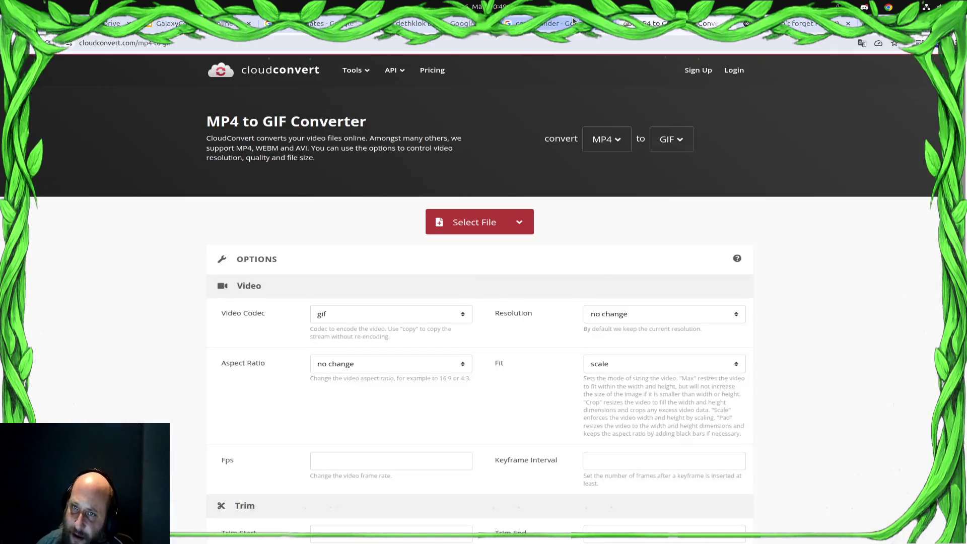
{"action": "left_click", "coordinate": [573, 23]}
{"action": "left_click", "coordinate": [461, 23]}
{"action": "left_click", "coordinate": [410, 23]}
{"action": "left_click", "coordinate": [171, 23]}
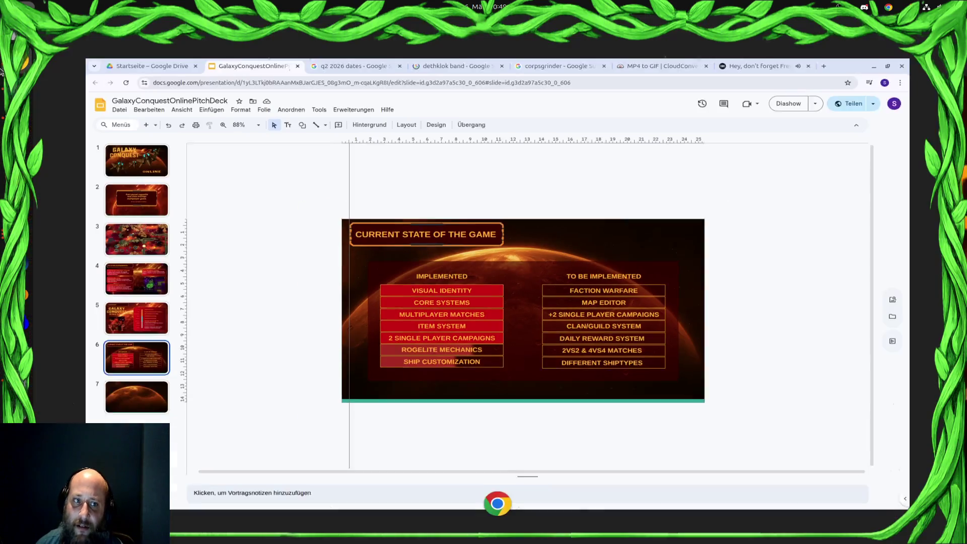
- Leave the window overview and switch to the CloudConvert MP4 to GIF converter tab
{"action": "mouse_move", "coordinate": [1, 1]}
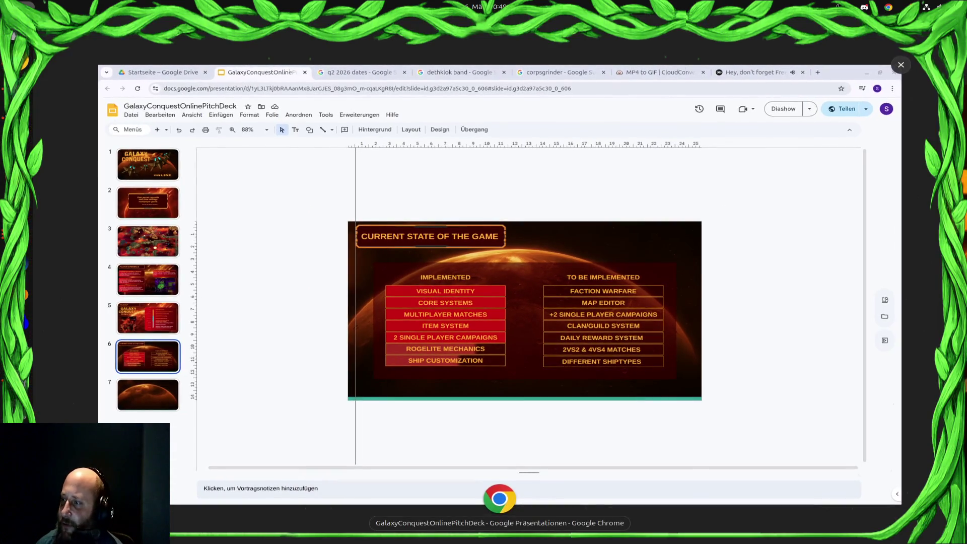
{"action": "key", "text": "Escape"}
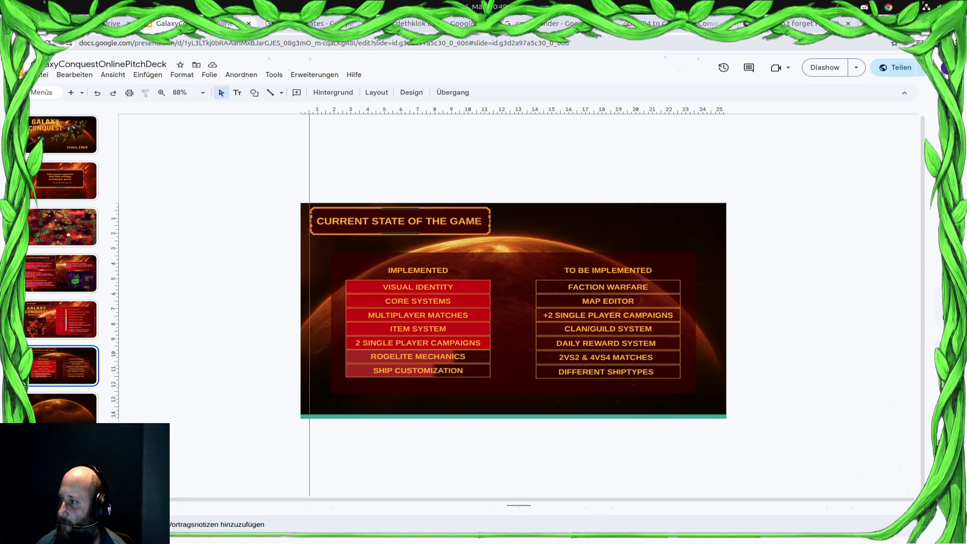
{"action": "left_click", "coordinate": [652, 23]}
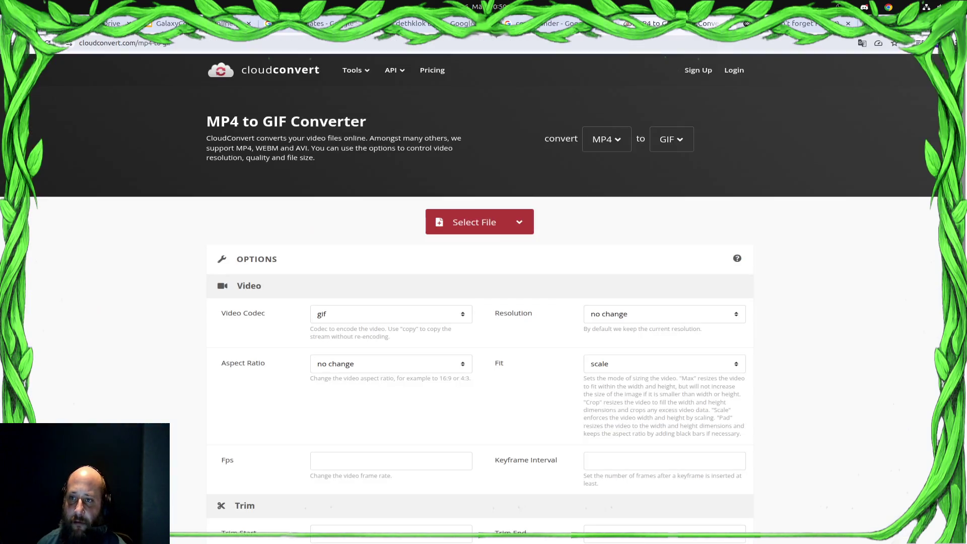
- Show the Freefy tab with the Wind Rose albums, then bring the Godot editor forward
{"action": "left_click", "coordinate": [636, 43]}
{"action": "type", "text": "ho"}
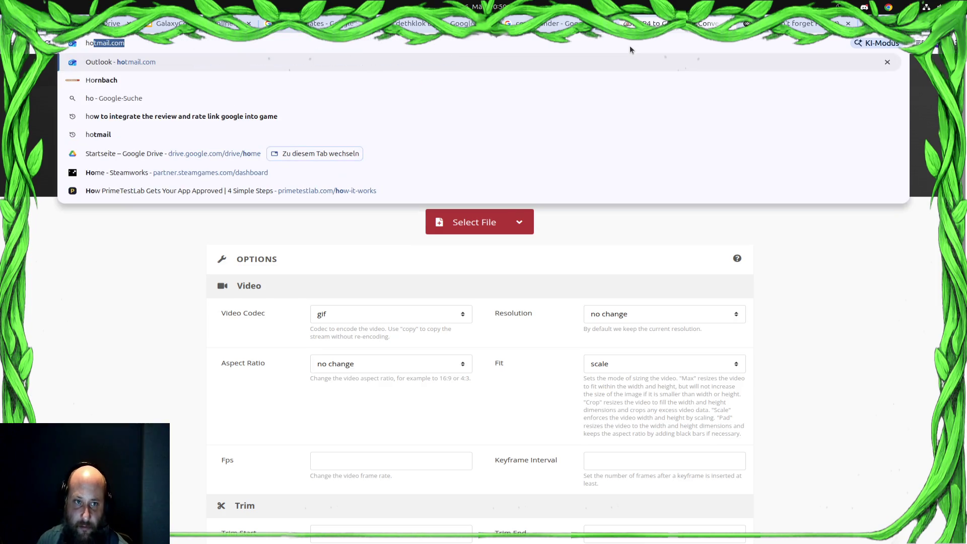
{"action": "left_click", "coordinate": [803, 23]}
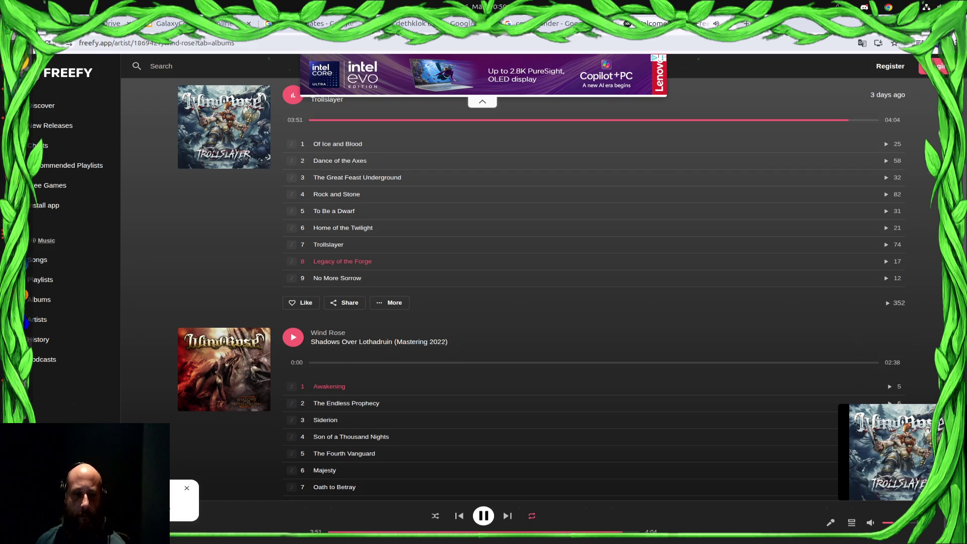
{"action": "key", "text": "alt+Tab"}
- Save the Nebular scene with Ctrl+S, then look through the Projekt and Szene menus
{"action": "key", "text": "ctrl+s"}
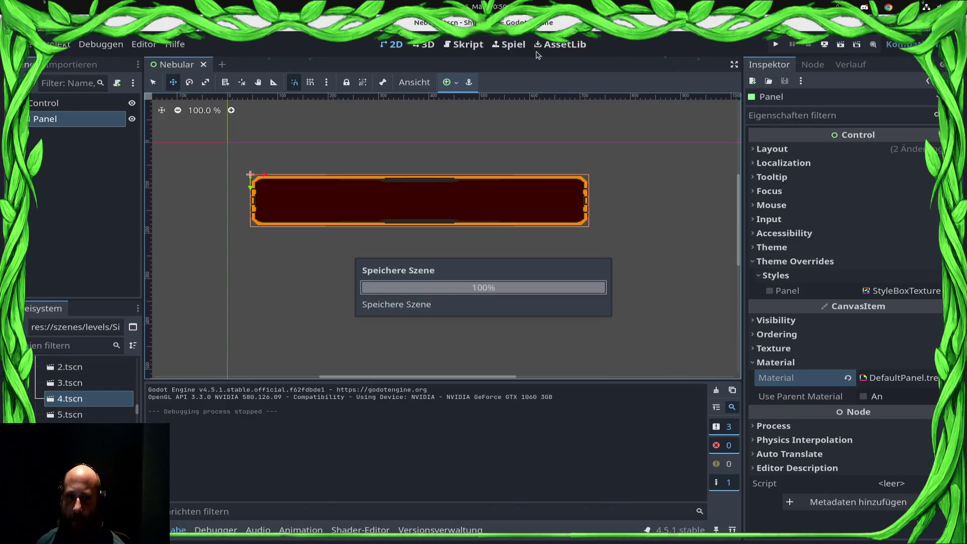
{"action": "left_click", "coordinate": [57, 44]}
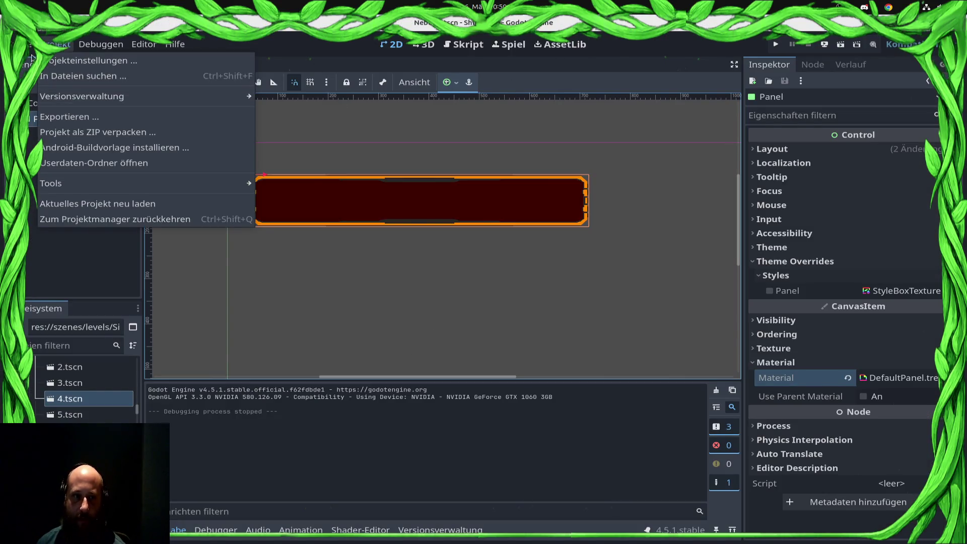
{"action": "left_click", "coordinate": [23, 44]}
{"action": "left_click", "coordinate": [23, 44]}
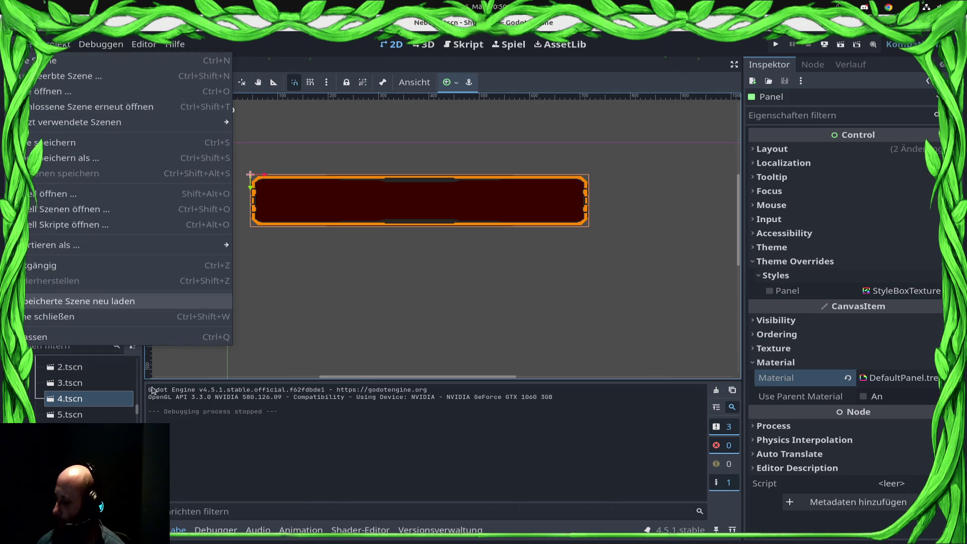
{"action": "left_click", "coordinate": [152, 391]}
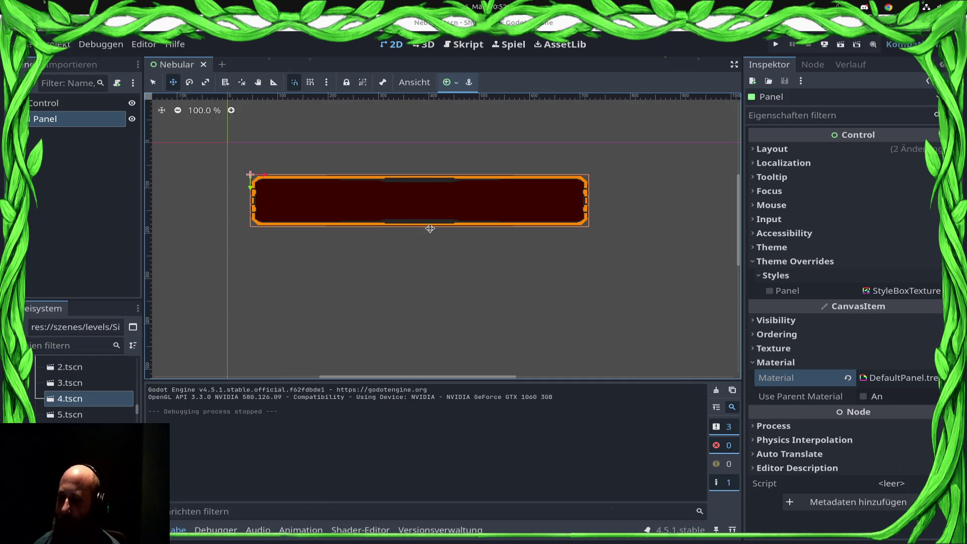
{"action": "scroll", "coordinate": [452, 244], "scroll_direction": "down", "scroll_amount": 3}
{"action": "scroll", "coordinate": [450, 246], "scroll_direction": "up", "scroll_amount": 2, "text": "ctrl"}
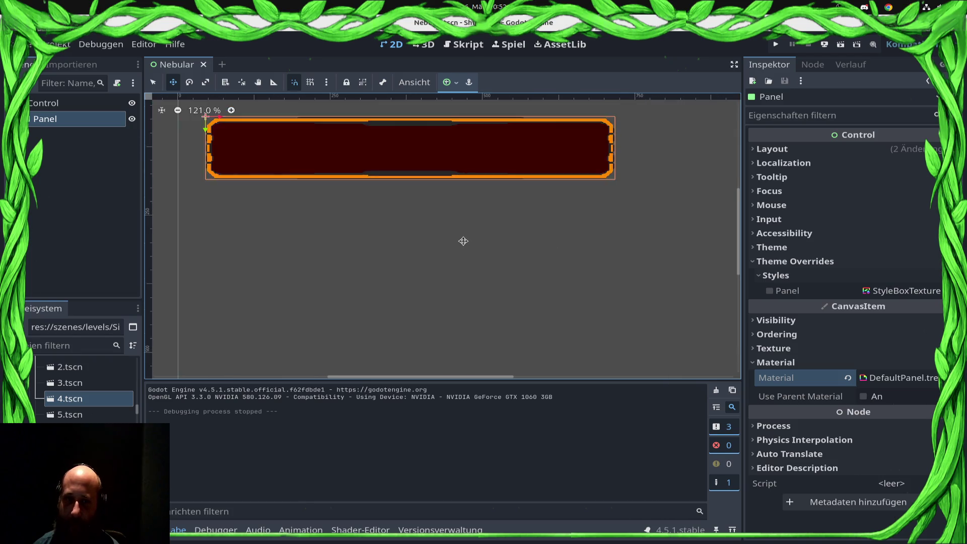
{"action": "scroll", "coordinate": [463, 241], "scroll_direction": "down", "scroll_amount": 4}
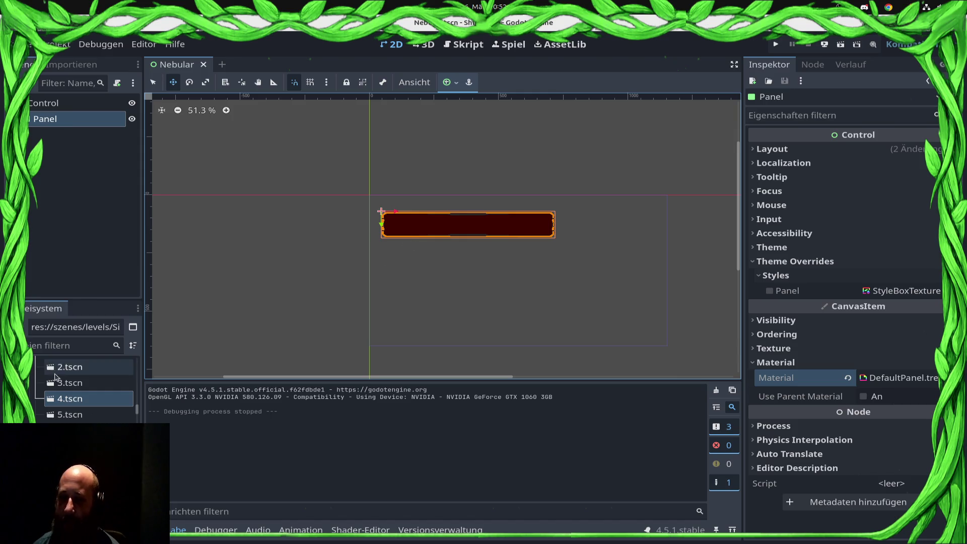
{"action": "scroll", "coordinate": [72, 400], "scroll_direction": "up", "scroll_amount": 5}
{"action": "scroll", "coordinate": [72, 399], "scroll_direction": "up", "scroll_amount": 10}
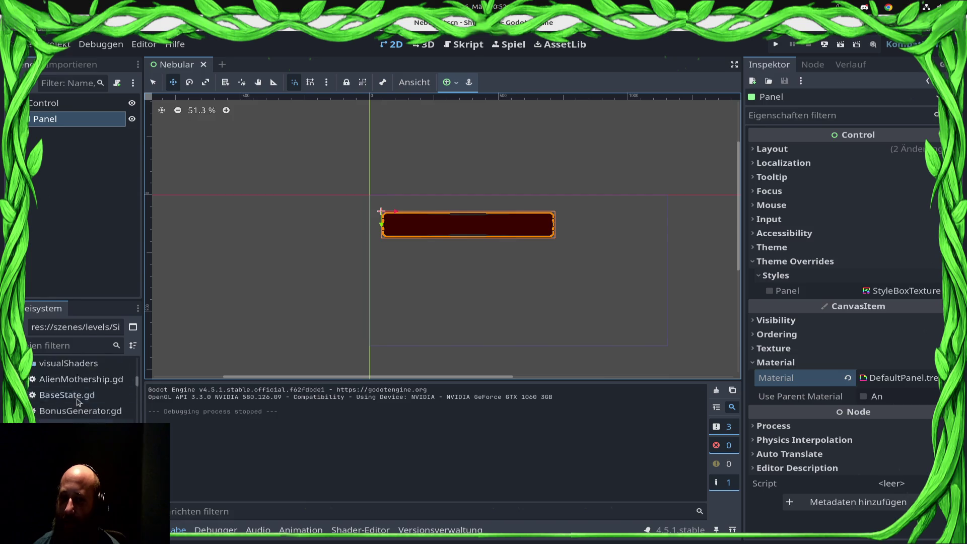
{"action": "scroll", "coordinate": [79, 400], "scroll_direction": "up", "scroll_amount": 5}
{"action": "left_click", "coordinate": [79, 405]}
{"action": "double_click", "coordinate": [45, 382]}
{"action": "double_click", "coordinate": [45, 382]}
{"action": "scroll", "coordinate": [79, 393], "scroll_direction": "down", "scroll_amount": 5}
{"action": "double_click", "coordinate": [59, 405]}
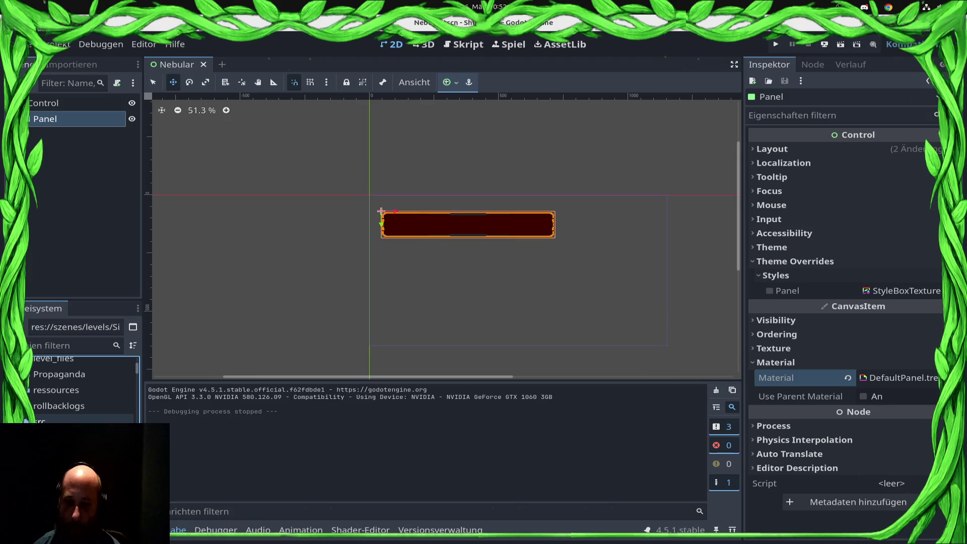
{"action": "scroll", "coordinate": [79, 393], "scroll_direction": "down", "scroll_amount": 3}
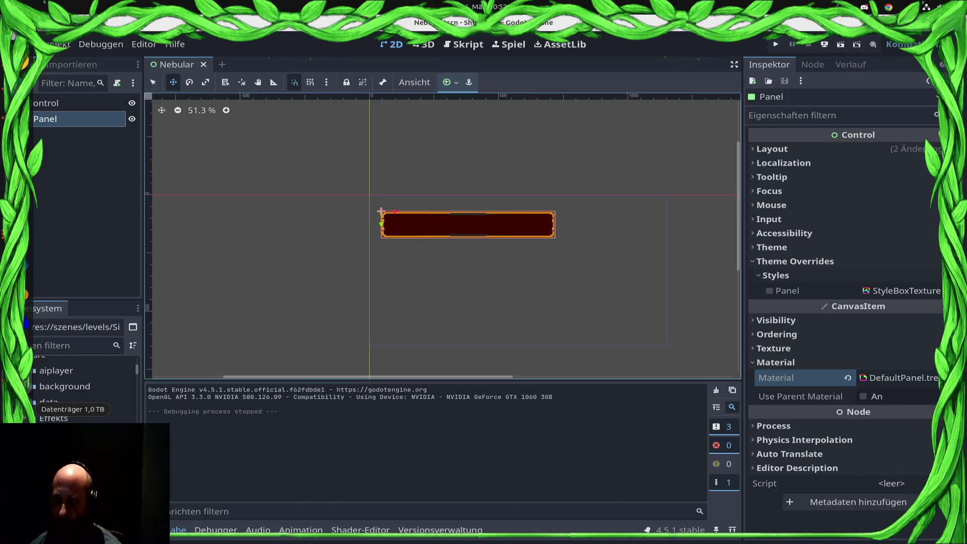
{"action": "scroll", "coordinate": [104, 409], "scroll_direction": "up", "scroll_amount": 5}
{"action": "left_click", "coordinate": [81, 381]}
- Run 'git checkout demosteam1' in the project terminal, then go back to Godot
{"action": "right_click", "coordinate": [80, 381]}
{"action": "key", "text": "Escape"}
{"action": "type", "text": "git checkout "}
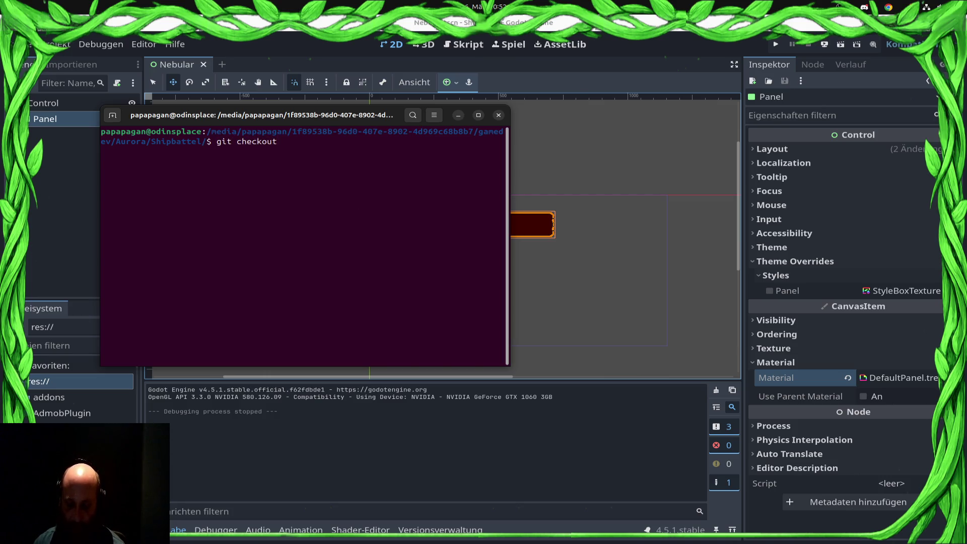
{"action": "type", "text": "demostrea"}
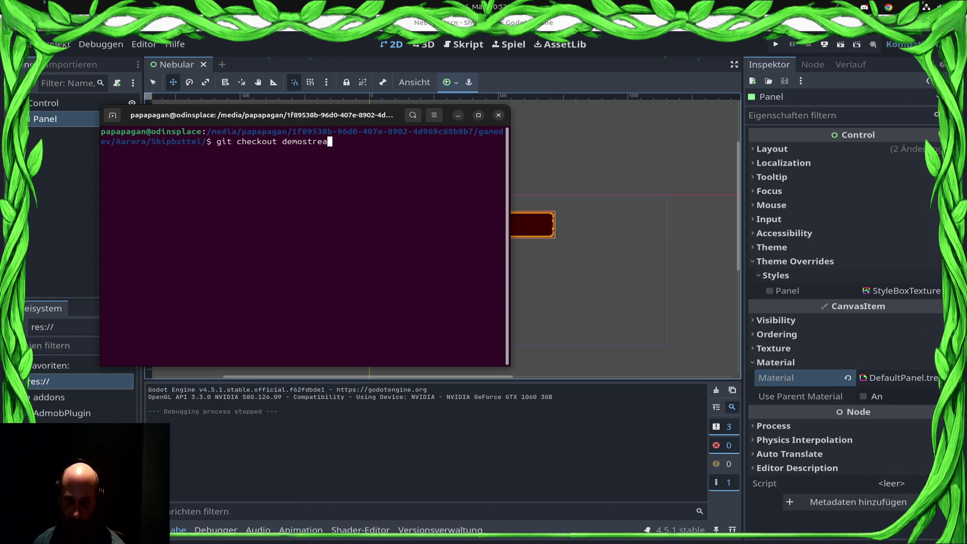
{"action": "key", "text": "BackSpace"}
{"action": "key", "text": "BackSpace"}
{"action": "type", "text": "eam1"}
{"action": "key", "text": "Return"}
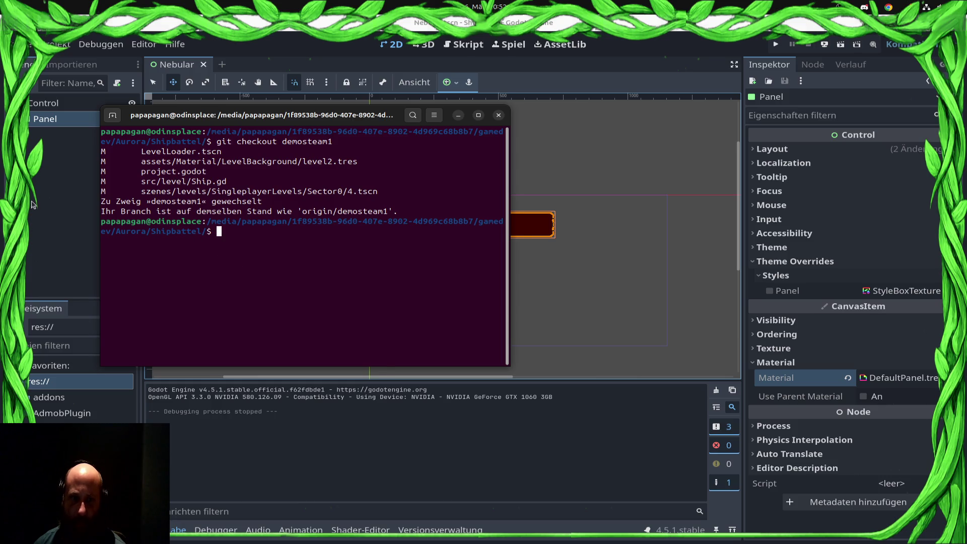
{"action": "left_click", "coordinate": [85, 211]}
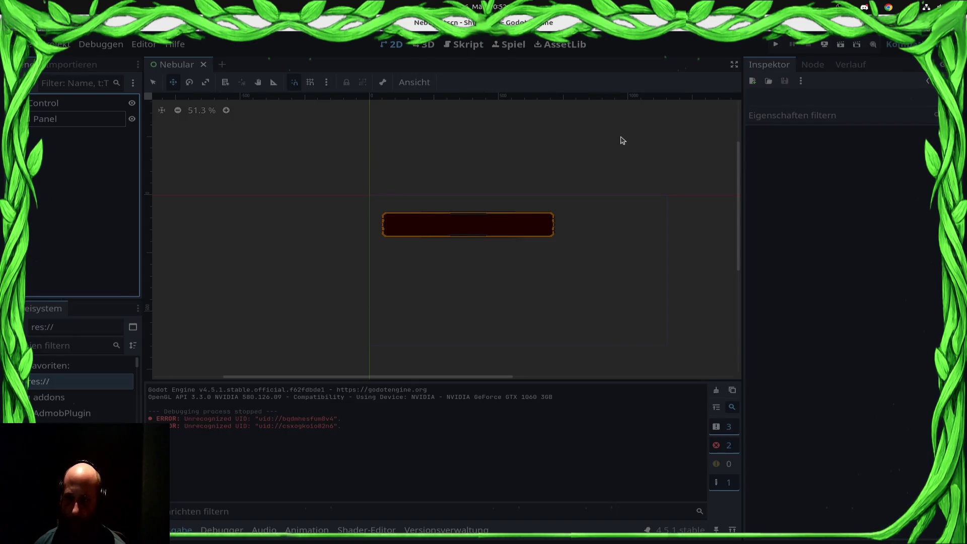
- Reopen the ShipBattel project in Godot from the project manager
{"action": "key", "text": "Up"}
{"action": "key", "text": "Up"}
{"action": "key", "text": "Up"}
{"action": "key", "text": "Up"}
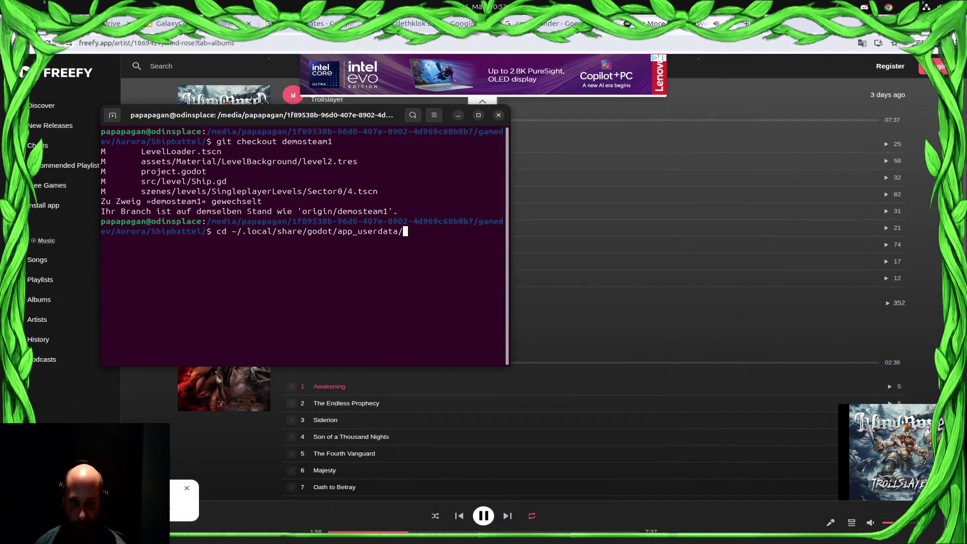
{"action": "key", "text": "super"}
{"action": "key", "text": "Tab"}
{"action": "key", "text": "Tab"}
{"action": "key", "text": "Tab"}
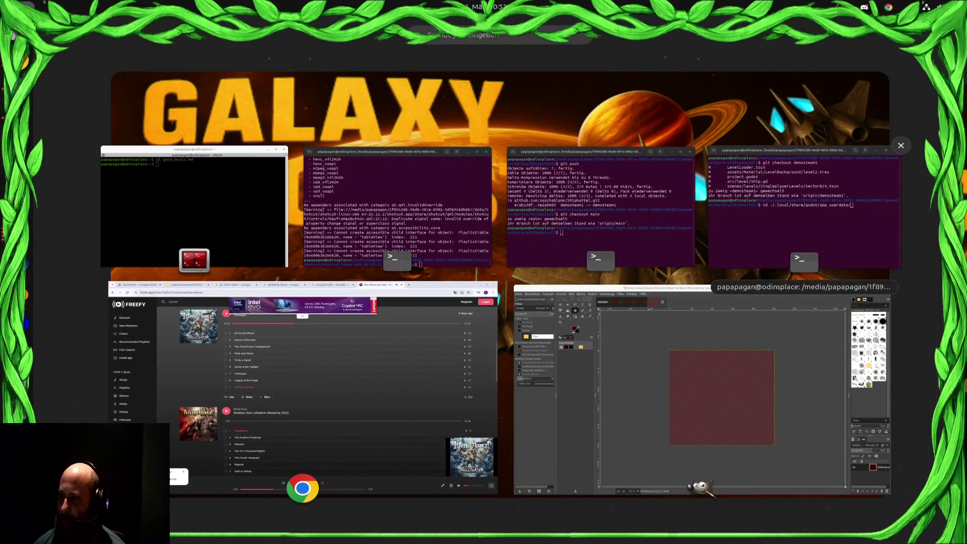
{"action": "key", "text": "Return"}
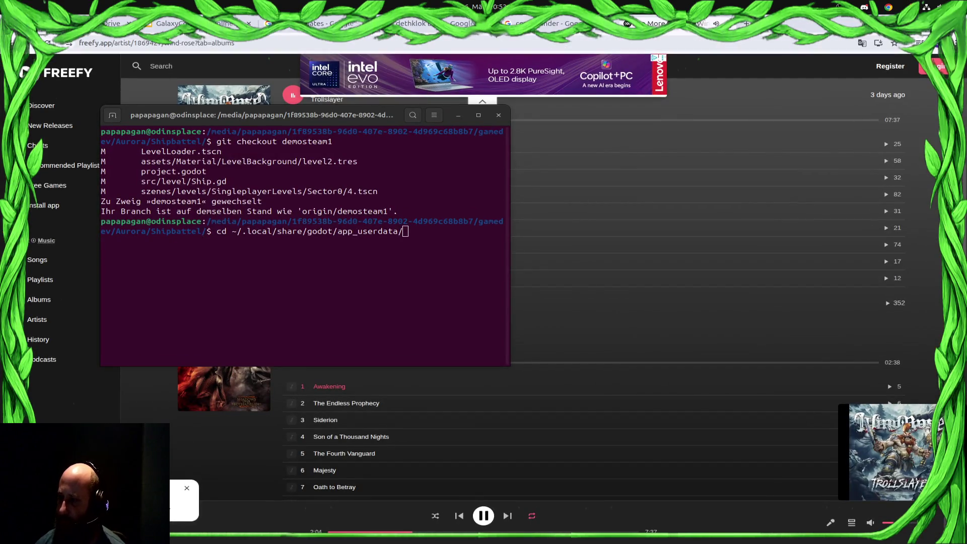
{"action": "double_click", "coordinate": [380, 159]}
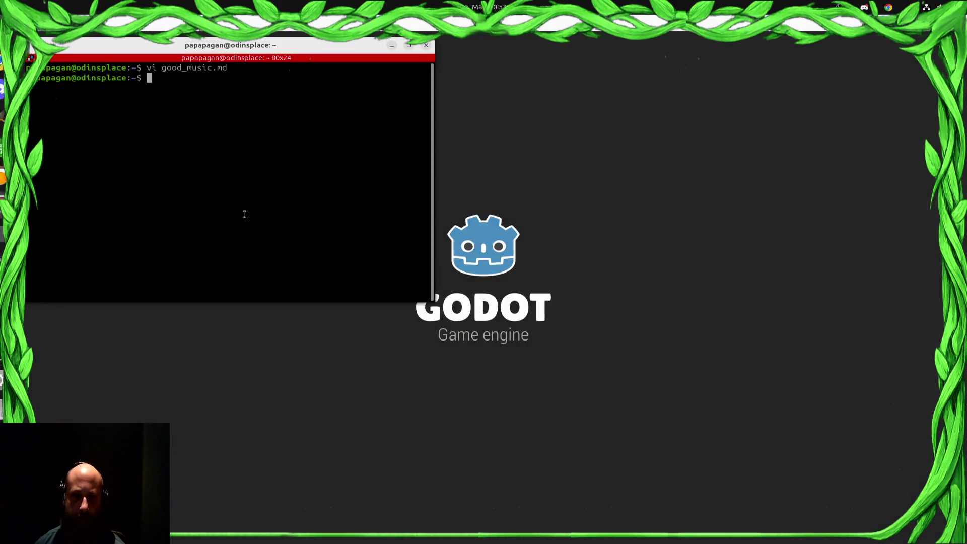
- Delete all .json files in ~/.local/share/godot/app_userdata/ShipBattel/ using 'rm *.json'
{"action": "key", "text": "ctrl+r"}
{"action": "type", "text": "cd"}
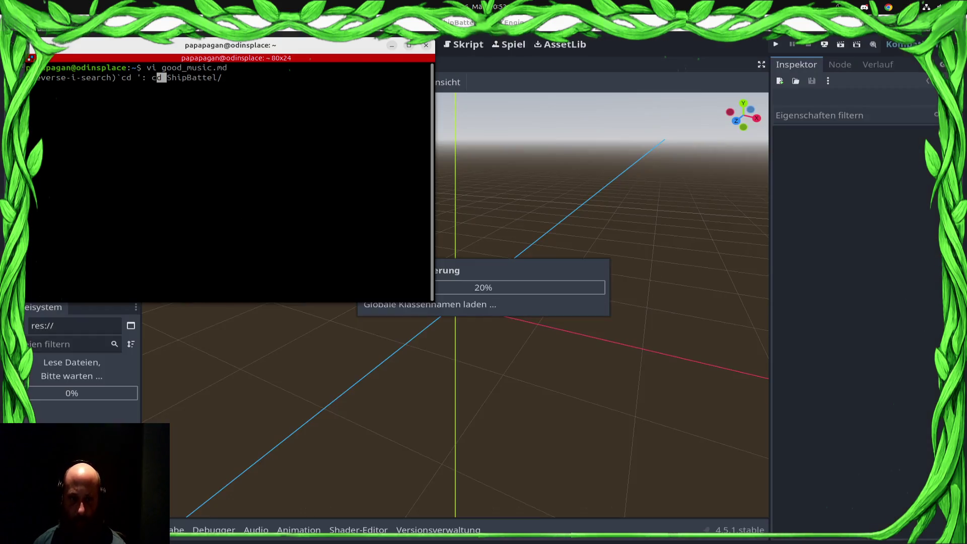
{"action": "key", "text": "ctrl+r"}
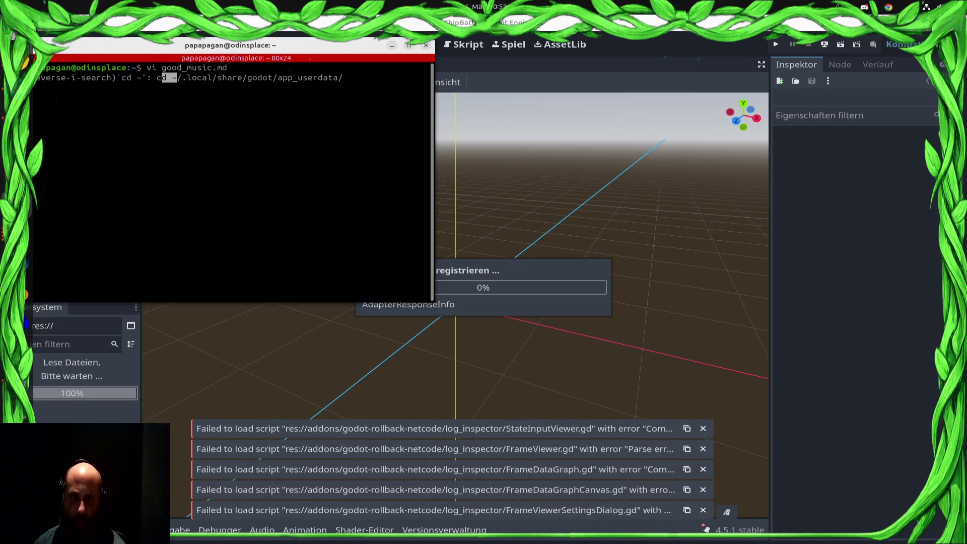
{"action": "key", "text": "Return"}
{"action": "type", "text": "cd Sh"}
{"action": "key", "text": "Tab"}
{"action": "key", "text": "Return"}
{"action": "type", "text": "rm "}
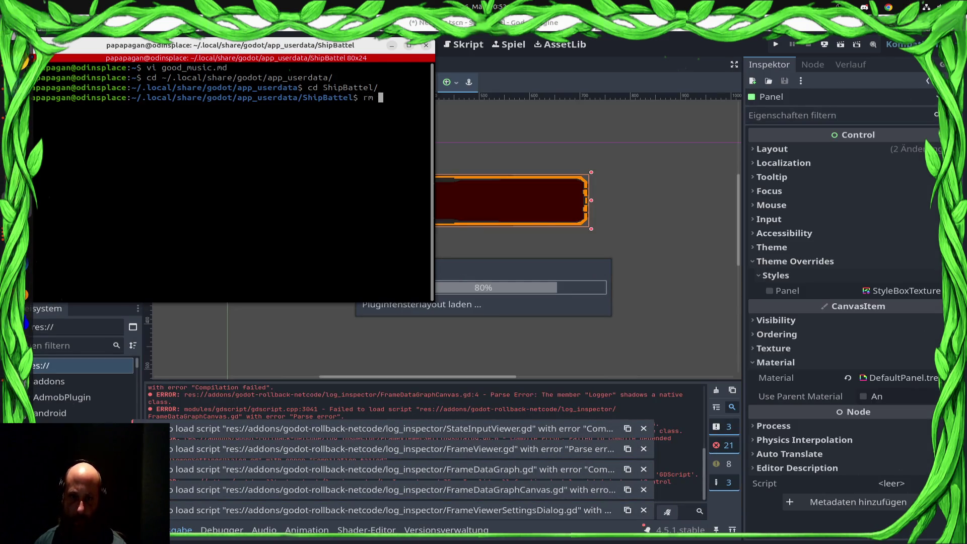
{"action": "type", "text": "*."}
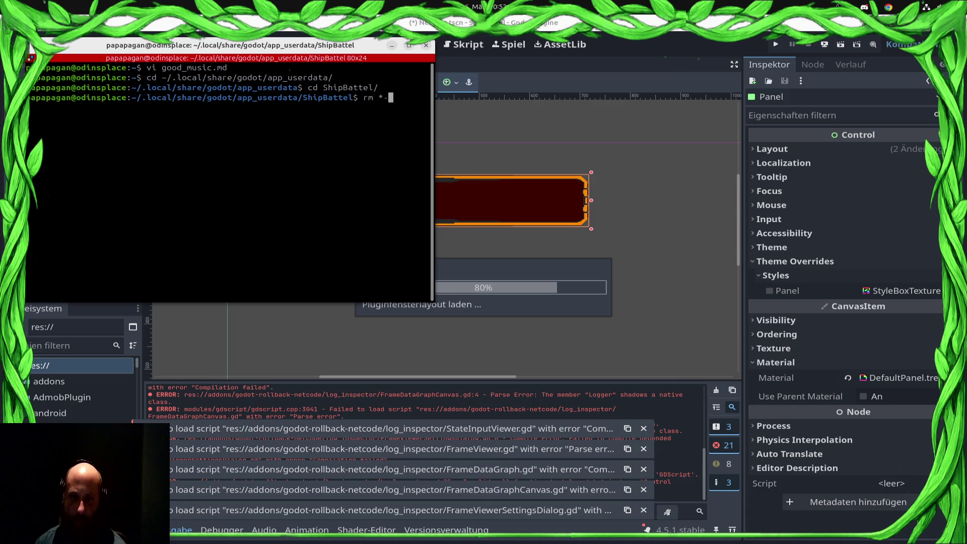
{"action": "type", "text": "json"}
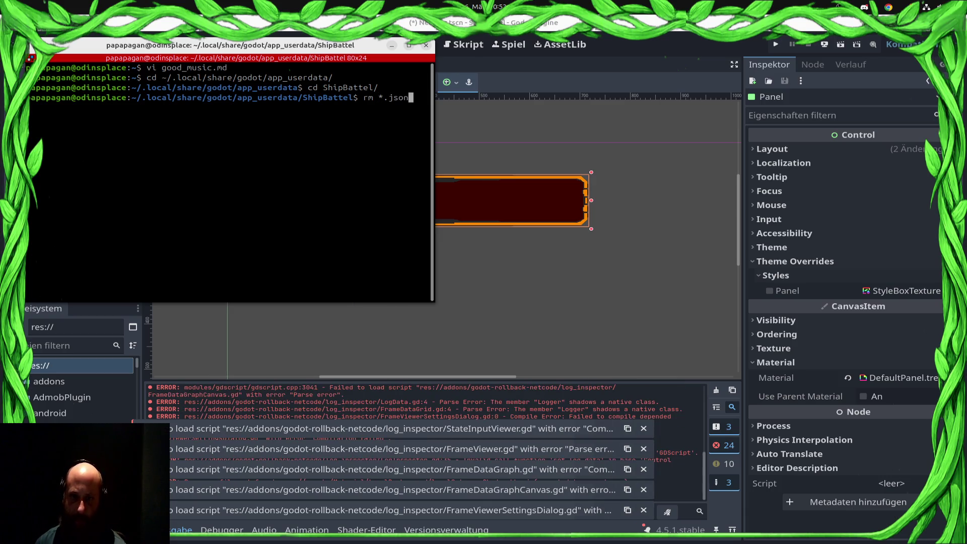
{"action": "key", "text": "Return"}
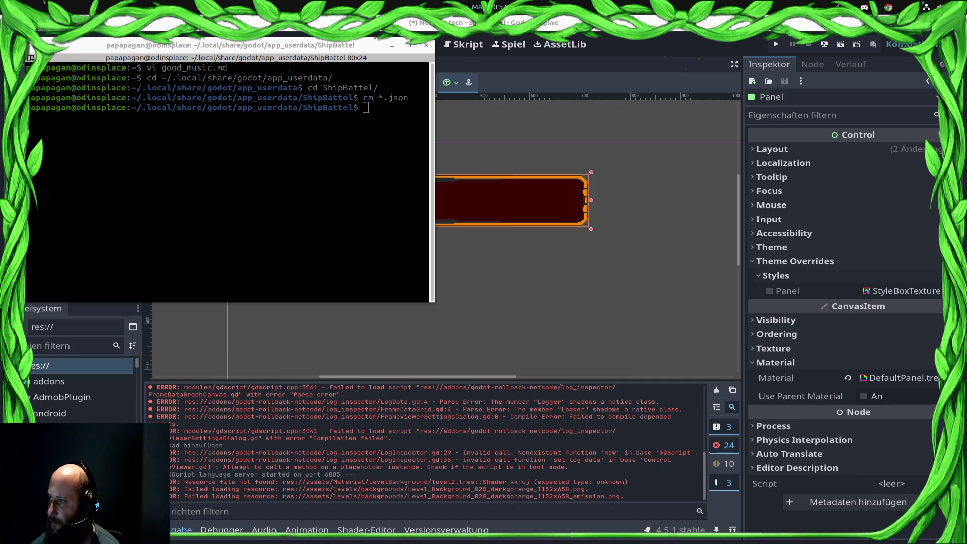
{"action": "key", "text": "Return"}
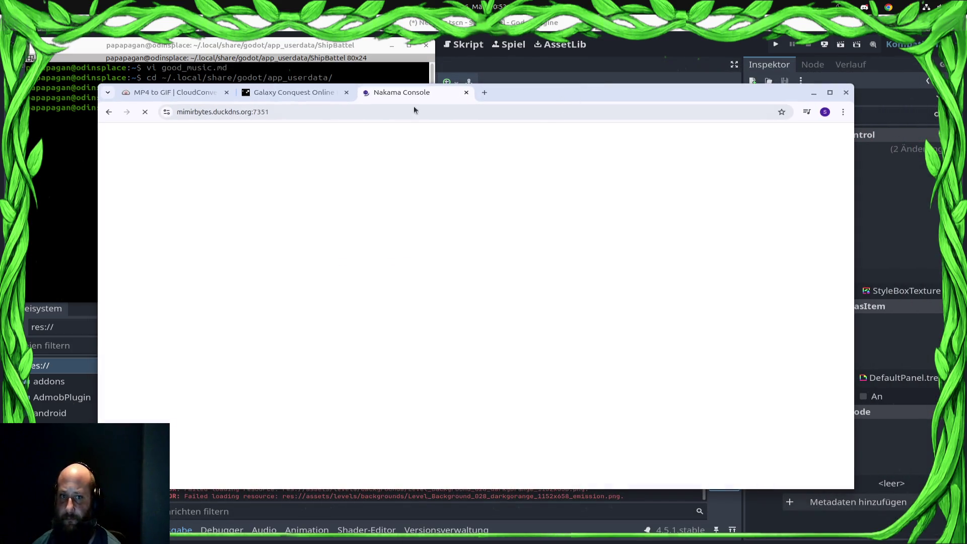
- Log into the Nakama Console and delete your own account from the Accounts list
{"action": "type", "text": "admin"}
{"action": "key", "text": "Tab"}
{"action": "type", "text": "********"}
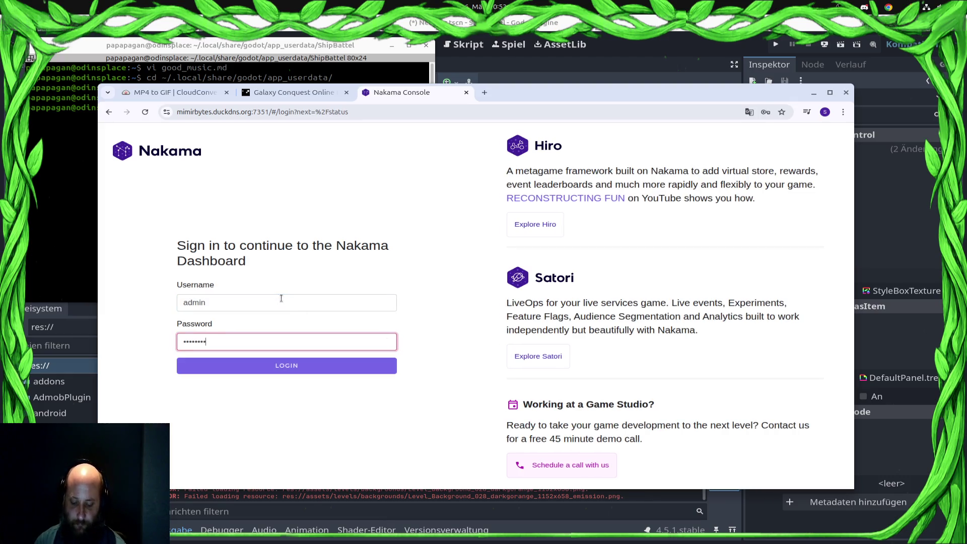
{"action": "key", "text": "Return"}
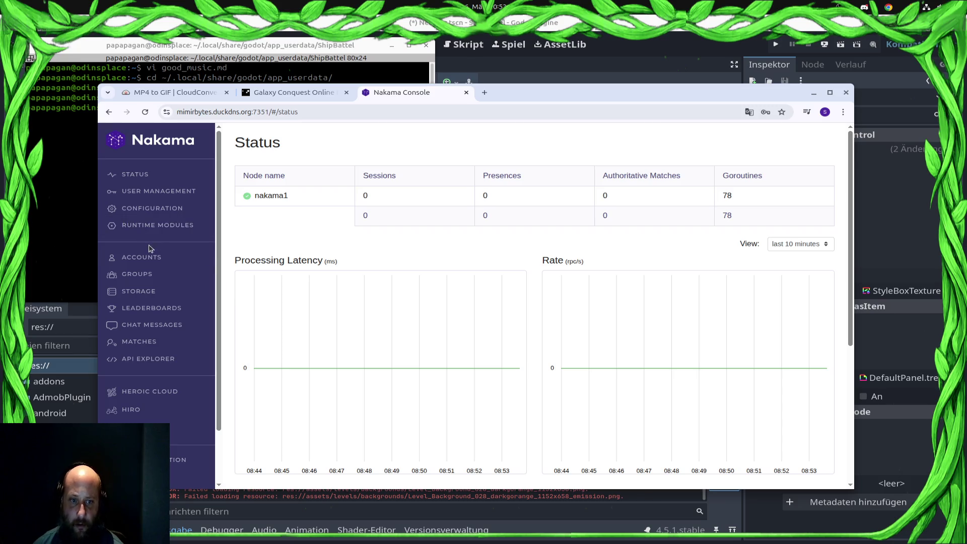
{"action": "left_click", "coordinate": [146, 257]}
{"action": "scroll", "coordinate": [559, 441], "scroll_direction": "down", "scroll_amount": 10}
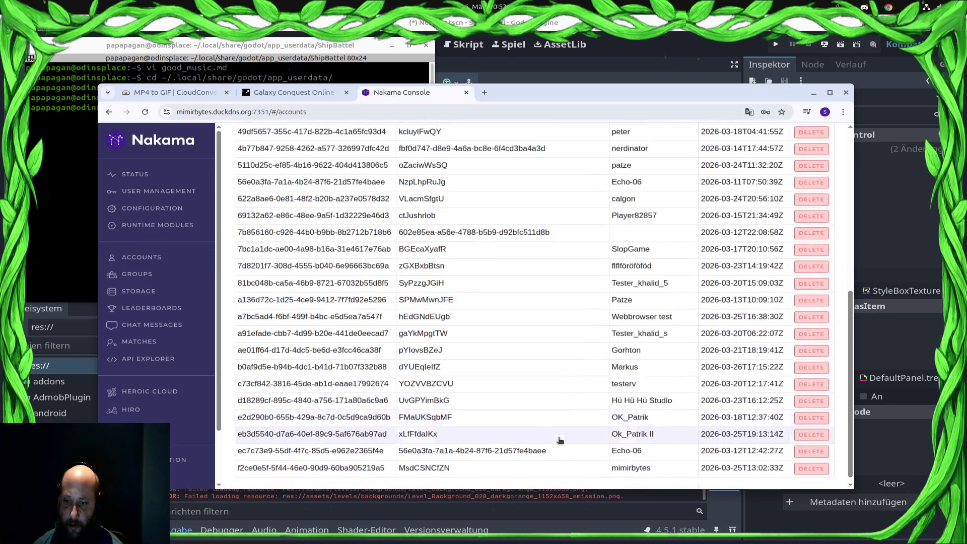
{"action": "left_click", "coordinate": [669, 461]}
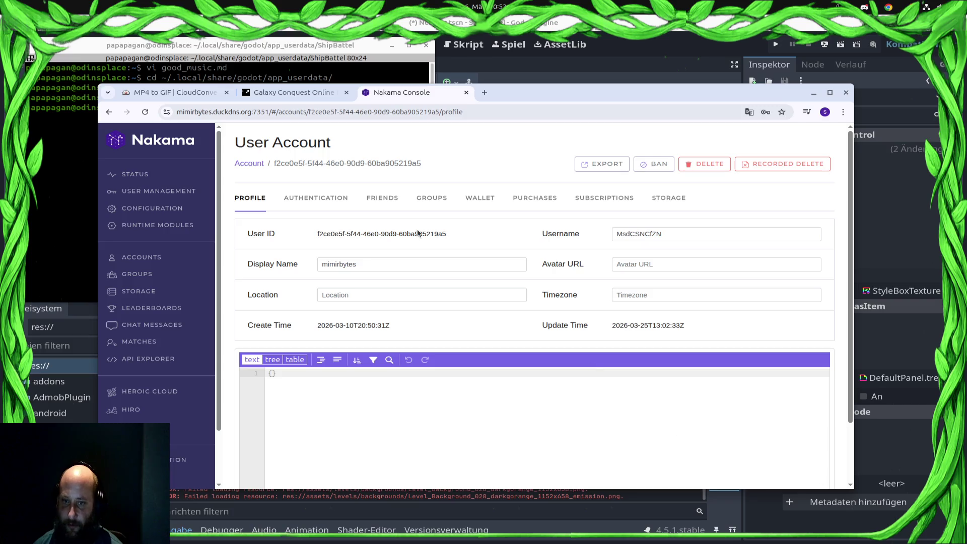
{"action": "left_click", "coordinate": [705, 164]}
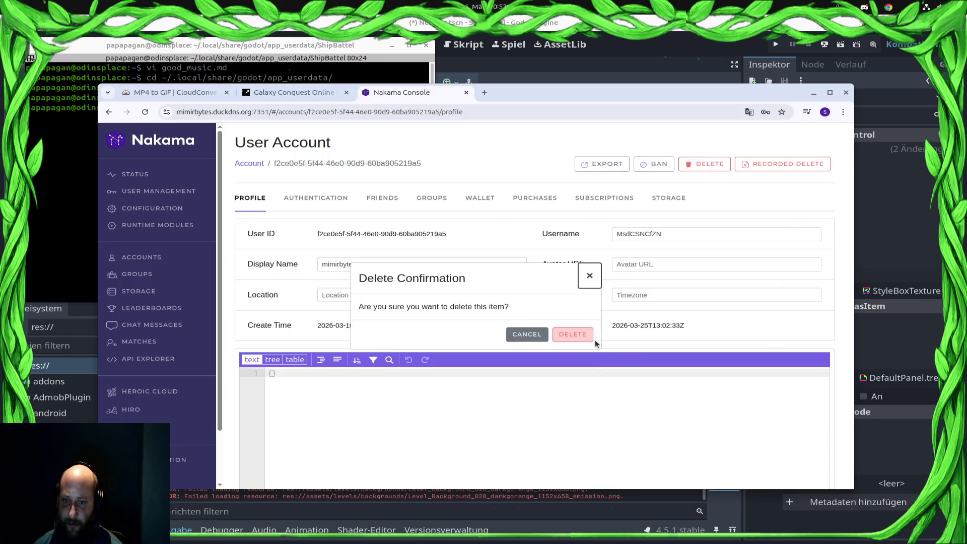
{"action": "left_click", "coordinate": [572, 334]}
{"action": "scroll", "coordinate": [402, 344], "scroll_direction": "down", "scroll_amount": 5}
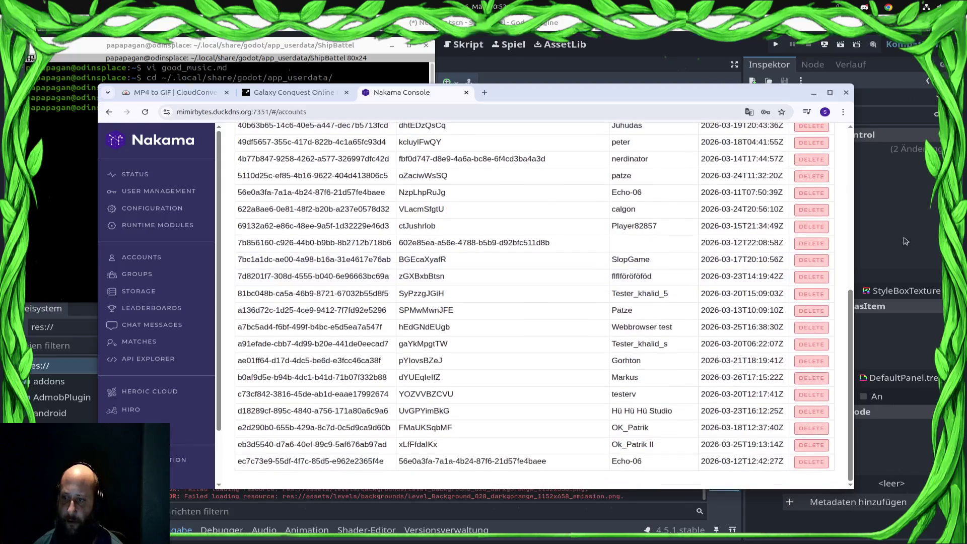
- Back in Godot, select the root Control node and run the ShipBattel game
{"action": "key", "text": "alt+Tab"}
{"action": "left_click", "coordinate": [463, 333]}
{"action": "left_click", "coordinate": [776, 44]}
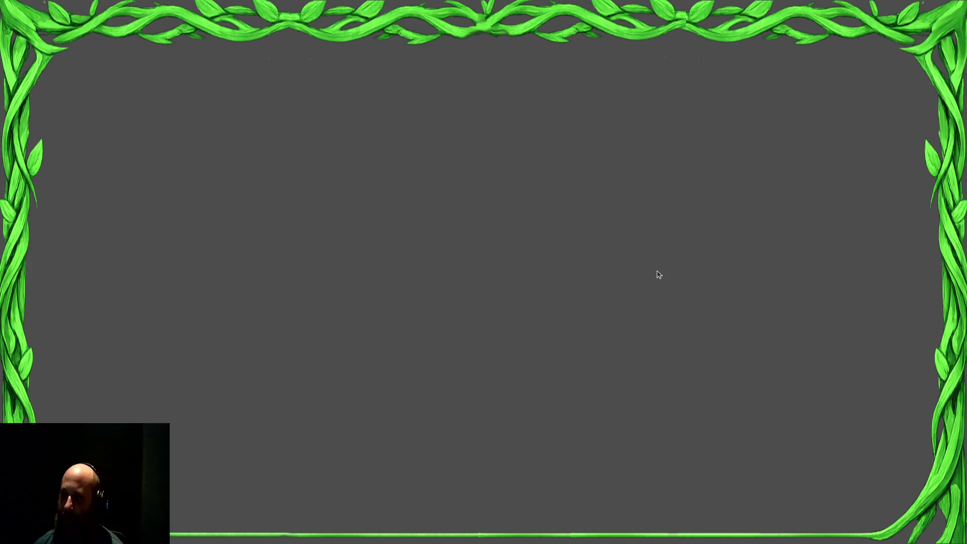
- Accept the run-instance settings from the Debug menu and restart the game
{"action": "key", "text": "super"}
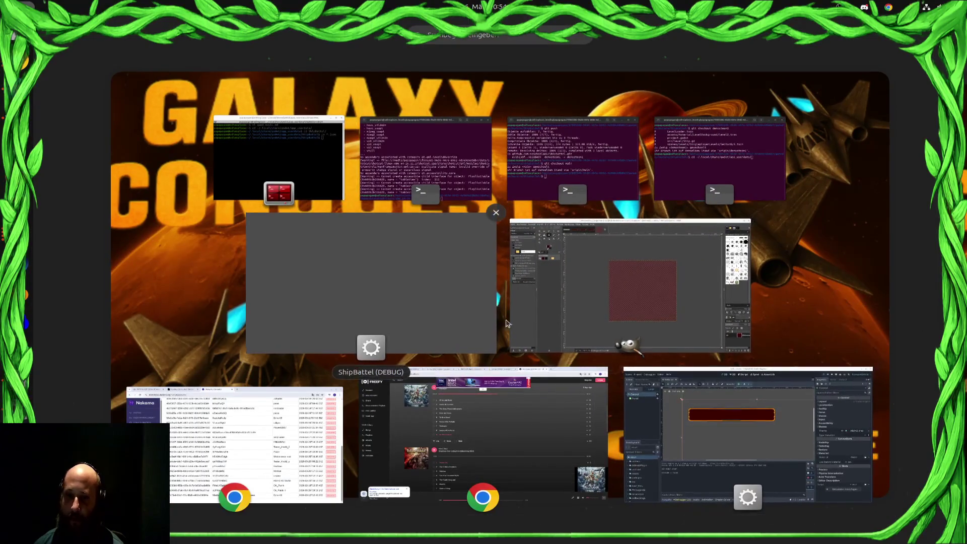
{"action": "left_click", "coordinate": [751, 413]}
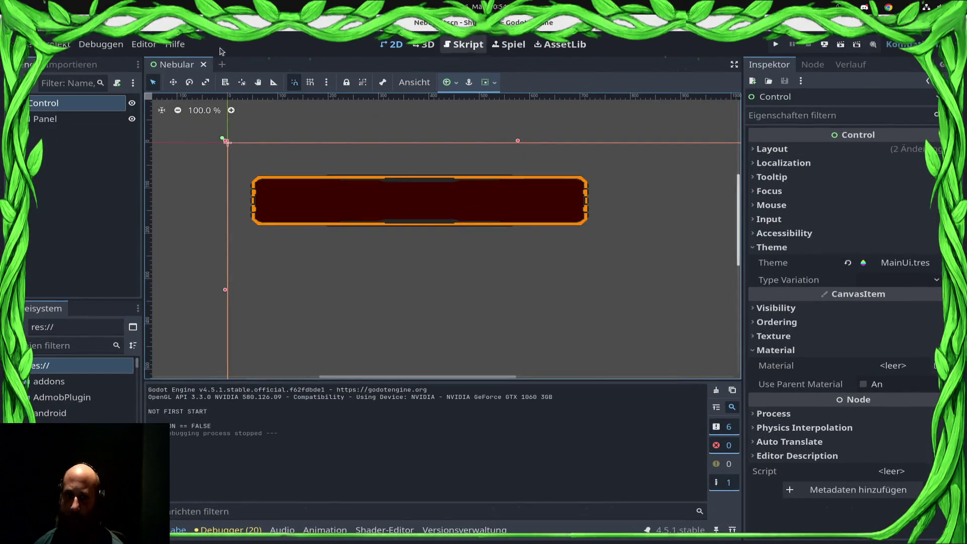
{"action": "left_click", "coordinate": [100, 44]}
{"action": "left_click", "coordinate": [121, 234]}
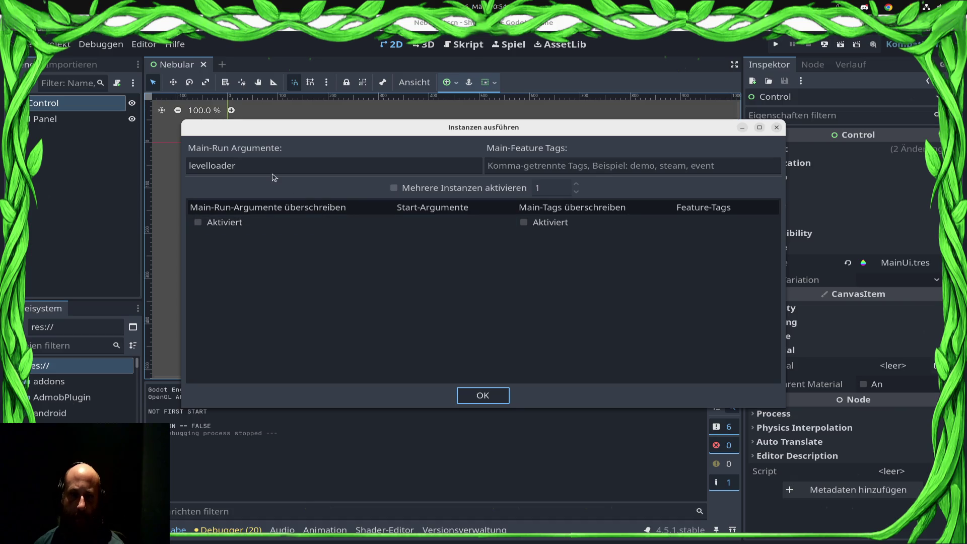
{"action": "left_click", "coordinate": [483, 395]}
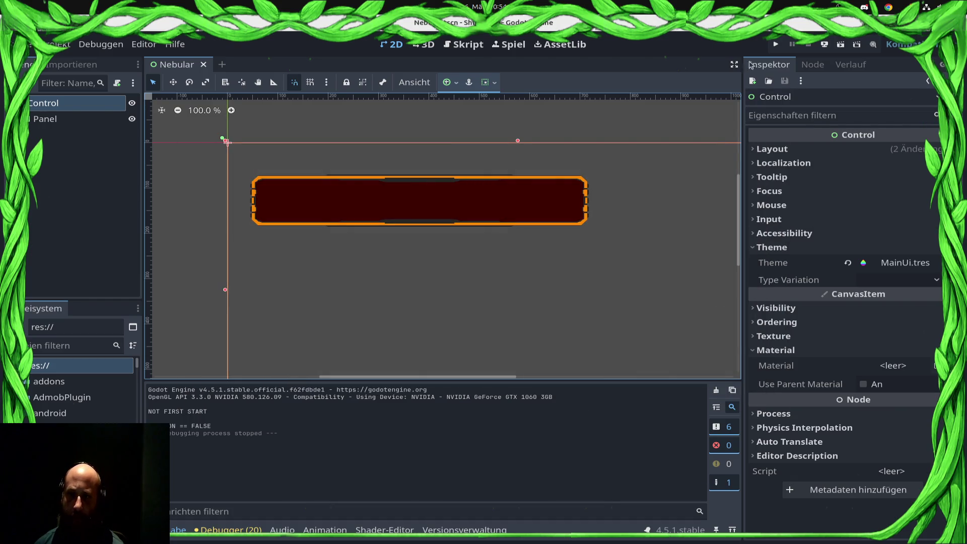
{"action": "left_click", "coordinate": [776, 44]}
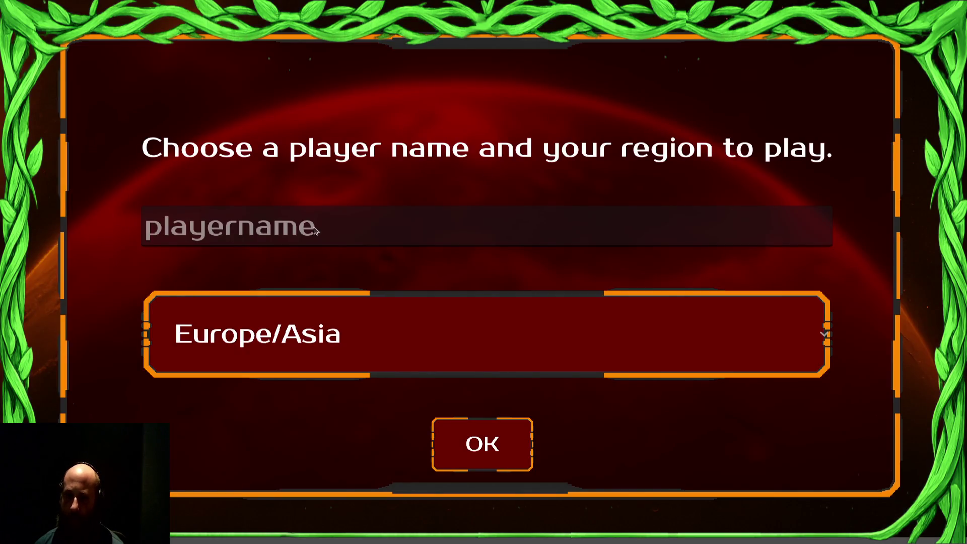
- Log into the game with a new player name, then return to the Godot debugger
{"action": "left_click", "coordinate": [316, 228]}
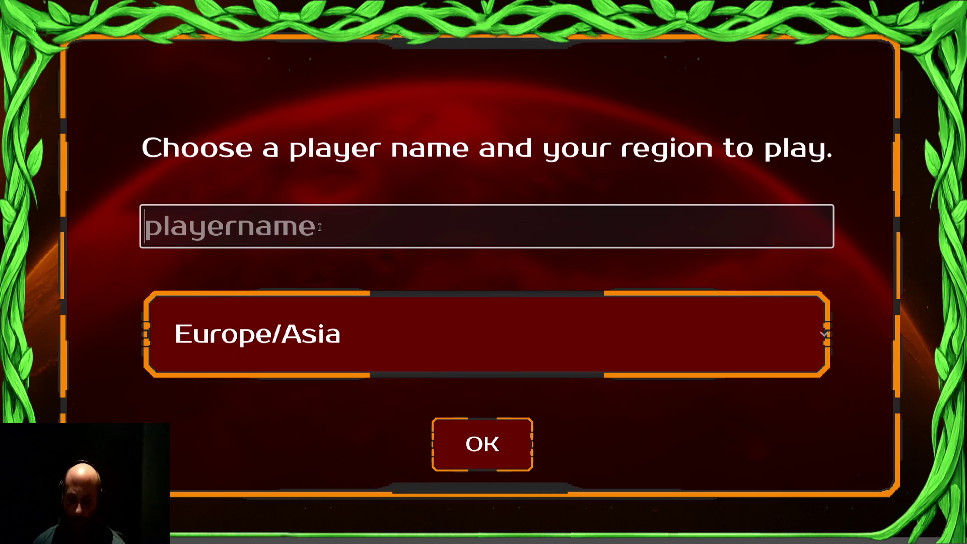
{"action": "type", "text": "duderino"}
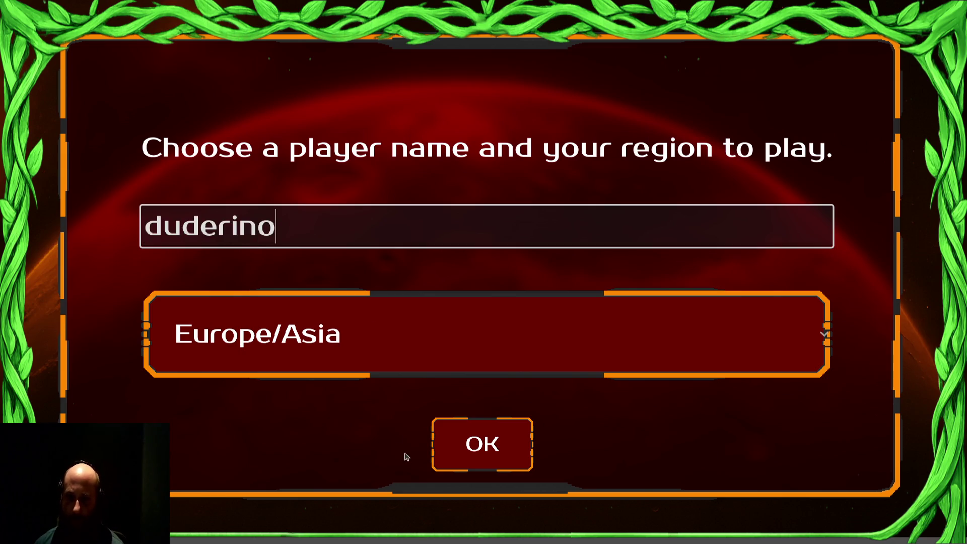
{"action": "left_click", "coordinate": [482, 455]}
{"action": "key", "text": "super"}
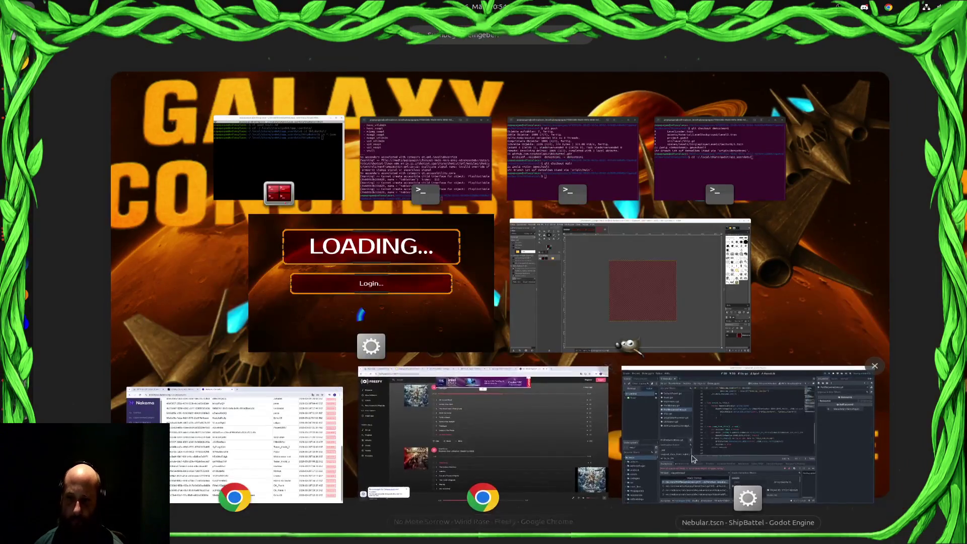
{"action": "left_click", "coordinate": [712, 446]}
{"action": "scroll", "coordinate": [446, 264], "scroll_direction": "up", "scroll_amount": 4}
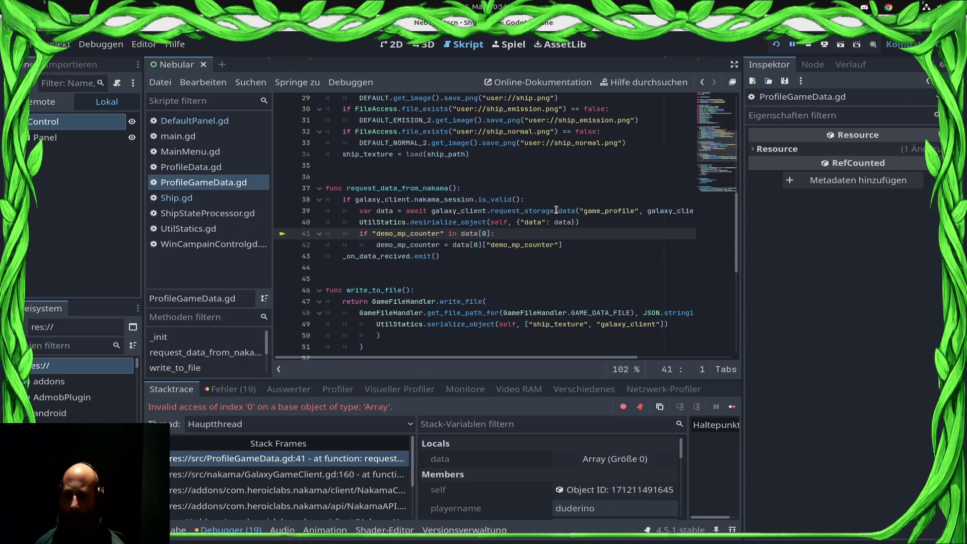
- Stop debugging, insert 'if len(data) > 0:' after line 40, indent the lookup, and save
{"action": "key", "text": "F8"}
{"action": "left_click", "coordinate": [607, 226]}
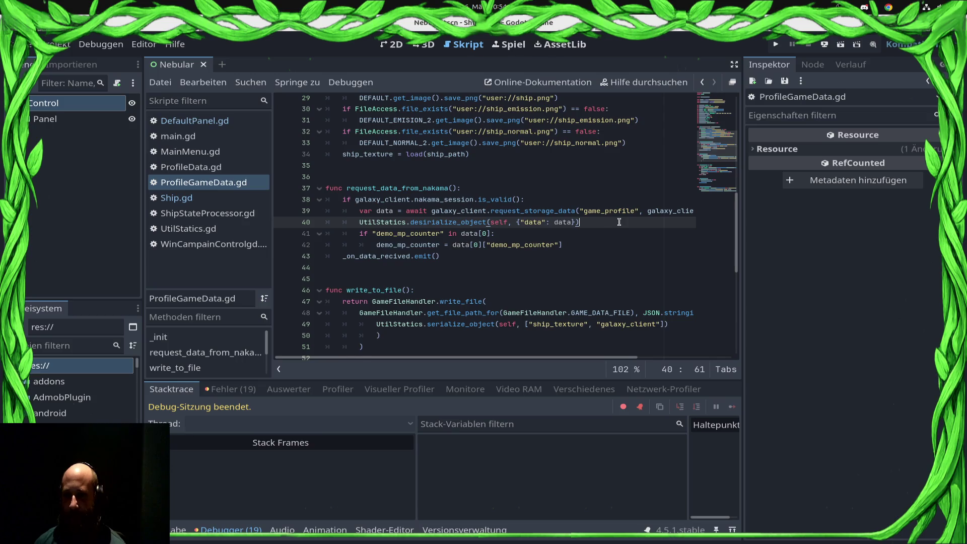
{"action": "key", "text": "Return"}
{"action": "type", "text": "if len(data) > "}
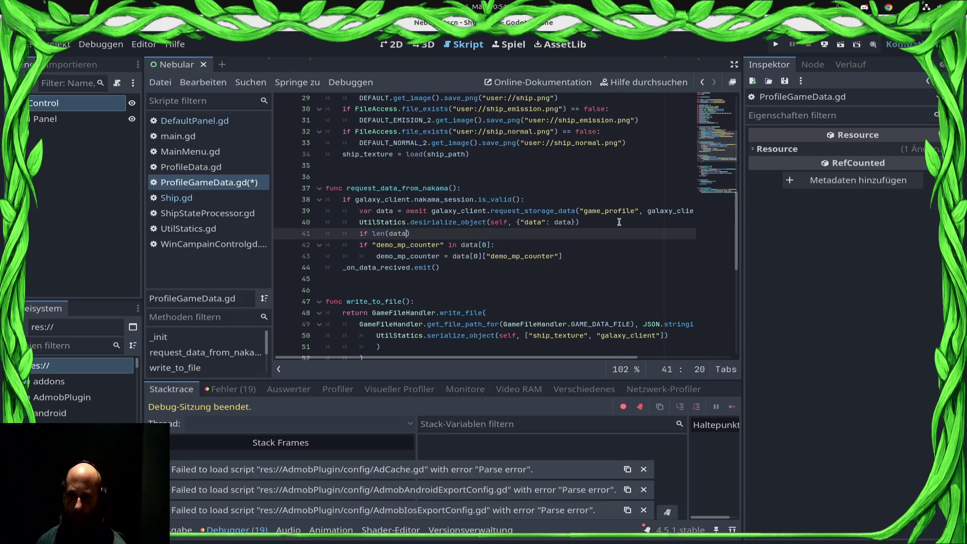
{"action": "type", "text": "0:"}
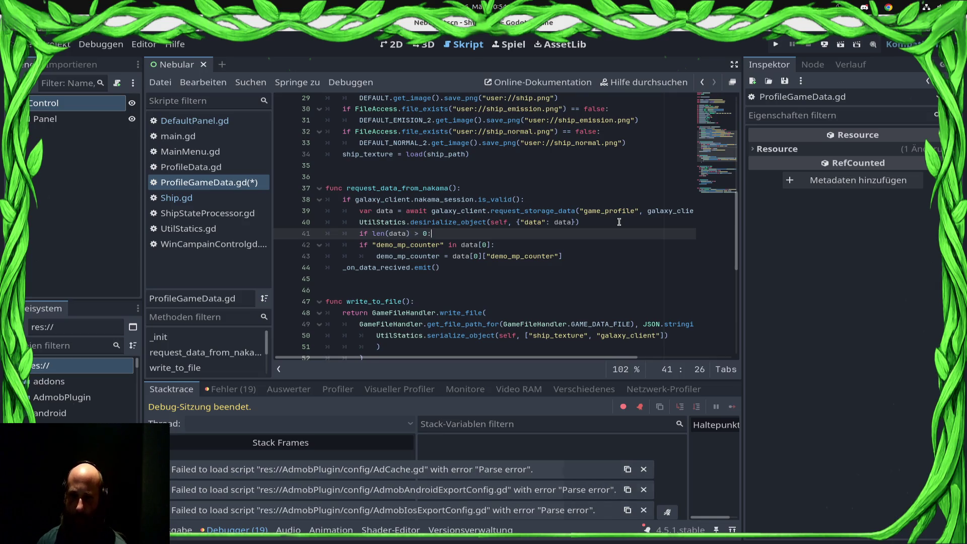
{"action": "key", "text": "Down"}
{"action": "key", "text": "Tab"}
{"action": "key", "text": "Down"}
{"action": "key", "text": "Tab"}
{"action": "key", "text": "ctrl+s"}
- Check the indentation of lines 42–43 and relaunch the game to test the fix
{"action": "key", "text": "End"}
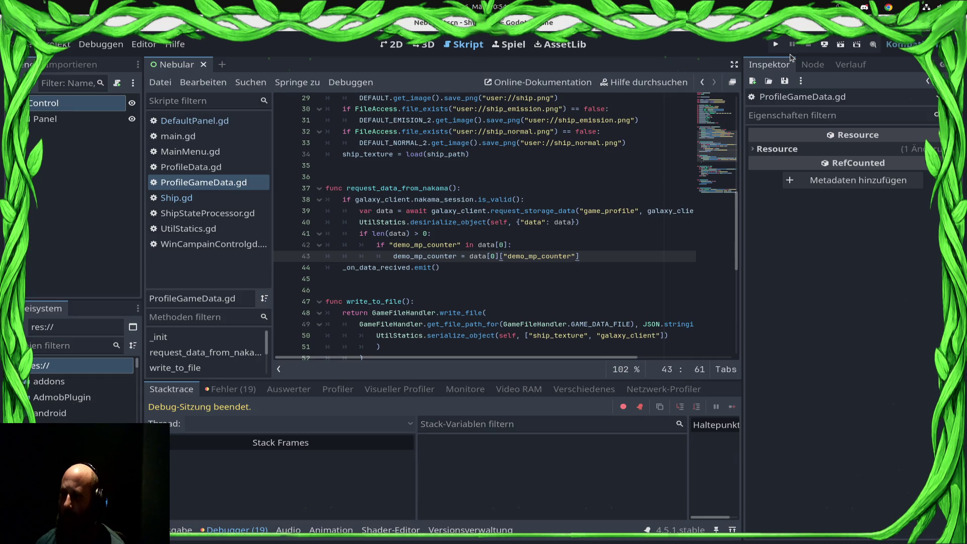
{"action": "left_click", "coordinate": [557, 244]}
{"action": "left_click", "coordinate": [460, 257]}
{"action": "left_click", "coordinate": [375, 256]}
{"action": "mouse_move", "coordinate": [389, 256]}
{"action": "left_mouse_down"}
{"action": "mouse_move", "coordinate": [598, 255]}
{"action": "mouse_move", "coordinate": [335, 248]}
{"action": "mouse_move", "coordinate": [580, 257]}
{"action": "mouse_move", "coordinate": [608, 269]}
{"action": "left_mouse_up"}
{"action": "left_click", "coordinate": [605, 256]}
{"action": "left_click", "coordinate": [601, 278]}
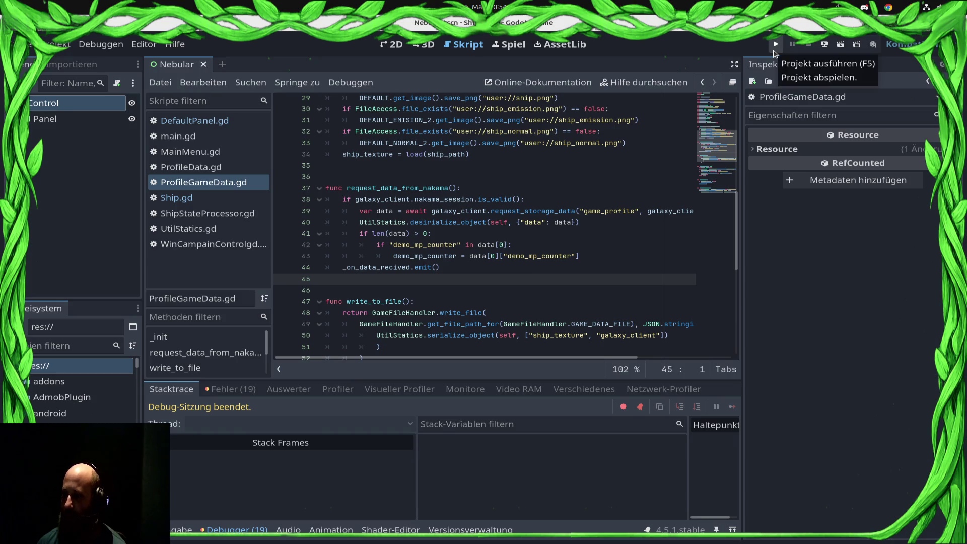
{"action": "left_click", "coordinate": [775, 50]}
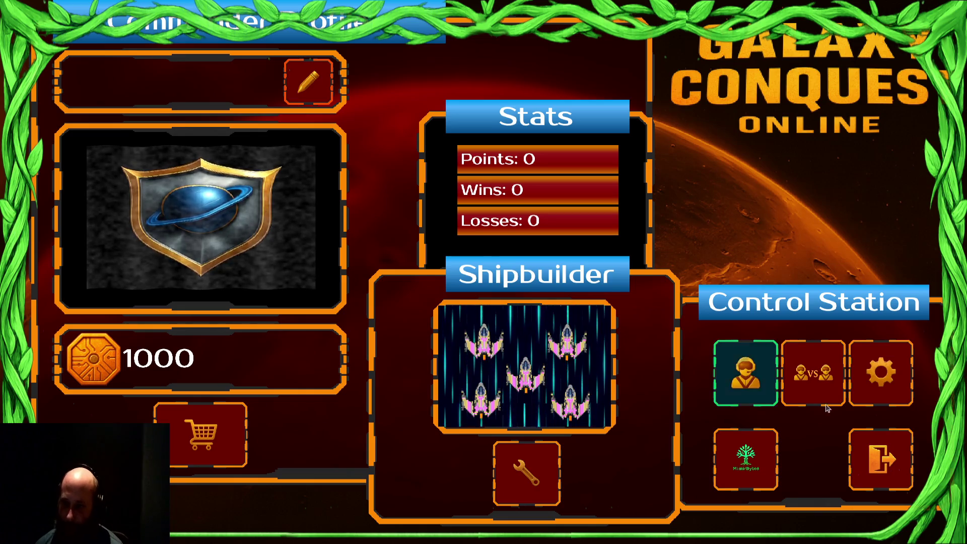
- Exit the game and commit all six changed files with the message 'Demobuild fix bootup'
{"action": "left_click", "coordinate": [901, 468]}
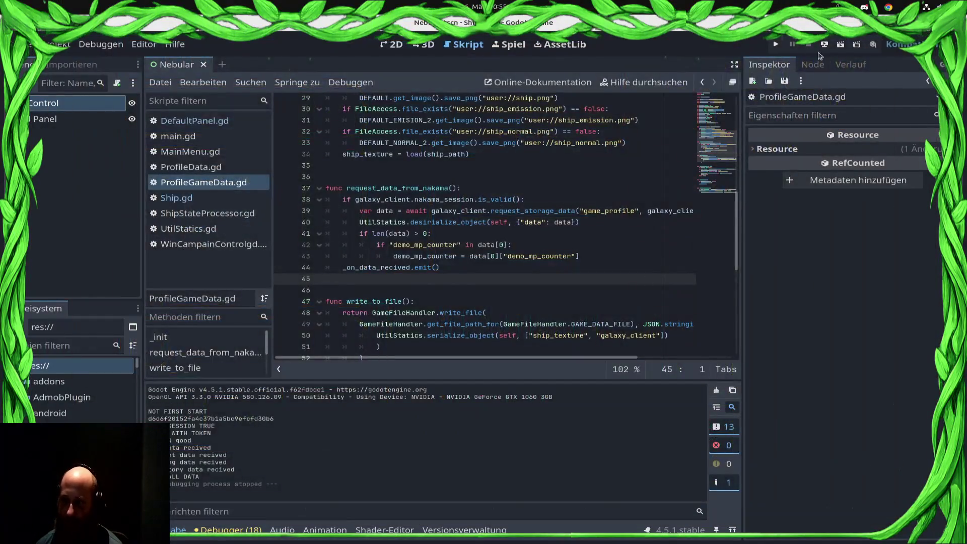
{"action": "left_click", "coordinate": [889, 64]}
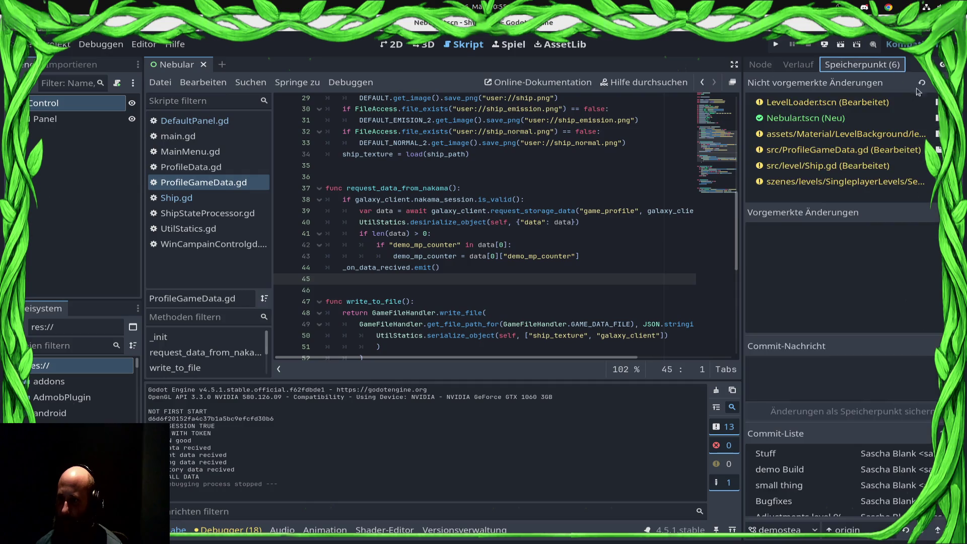
{"action": "left_click", "coordinate": [937, 83]}
{"action": "left_click", "coordinate": [842, 377]}
{"action": "type", "text": "Demo"}
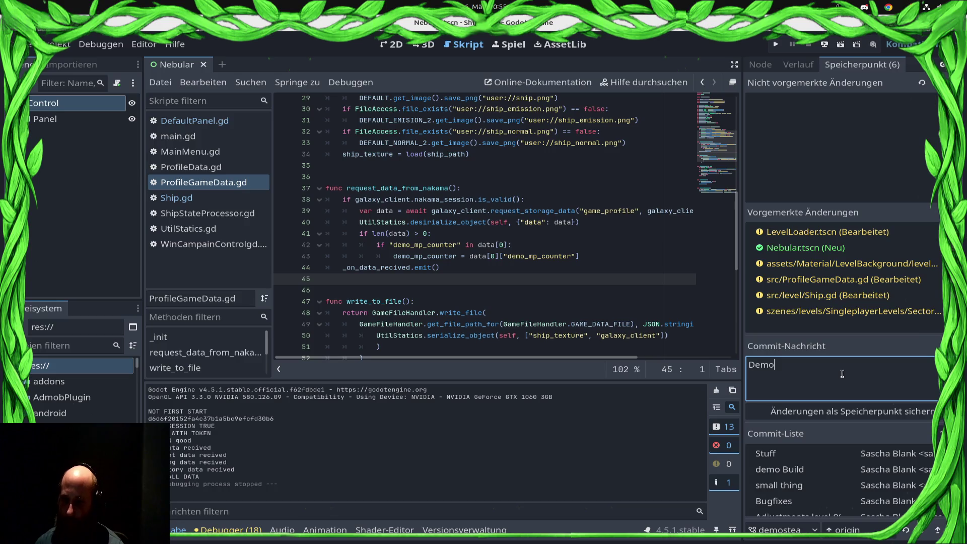
{"action": "type", "text": "ld fix"}
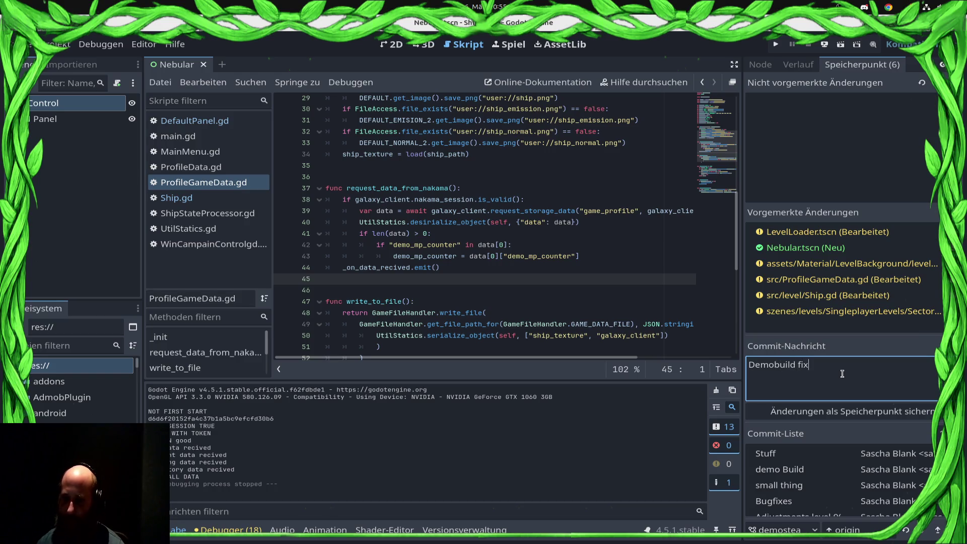
{"action": "type", "text": "otuop"}
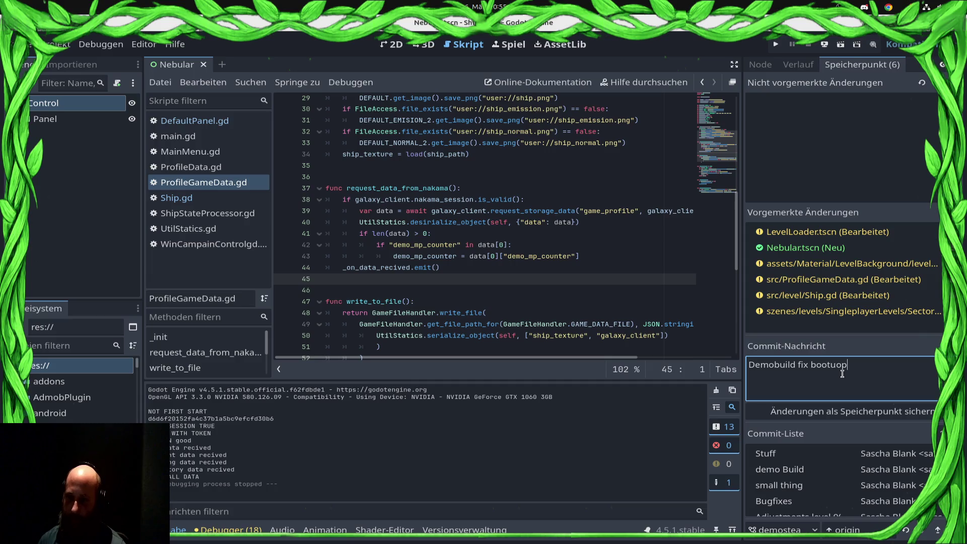
{"action": "left_click", "coordinate": [851, 411]}
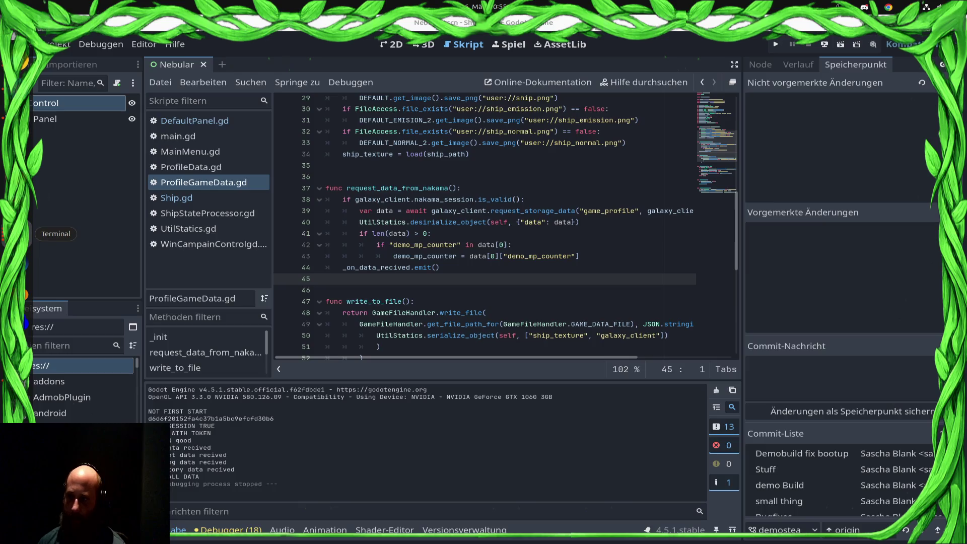
{"action": "left_click", "coordinate": [20, 234]}
- Run 'git push' in the terminal to publish the 'Demobuild fix bootup' commit, then return to Godot
{"action": "left_click", "coordinate": [646, 180]}
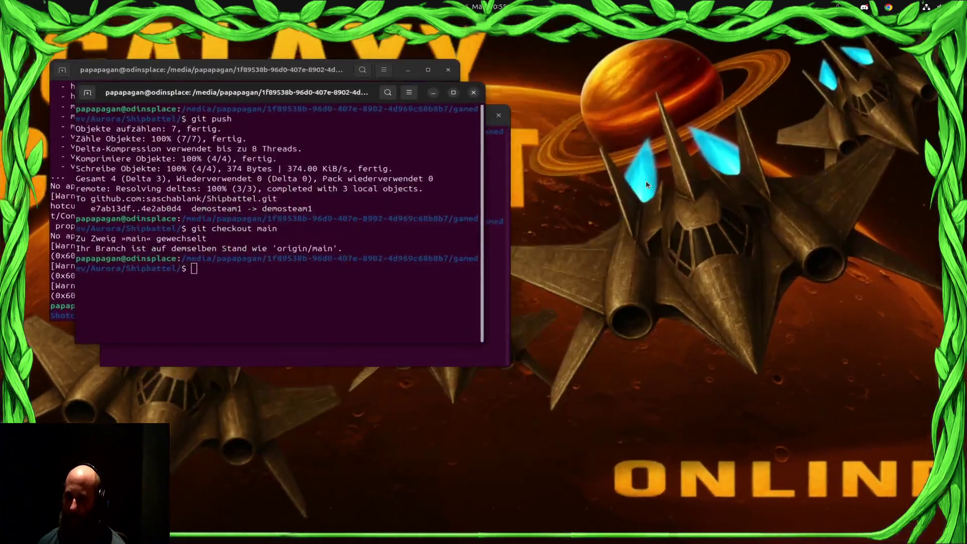
{"action": "type", "text": "git push"}
{"action": "key", "text": "Return"}
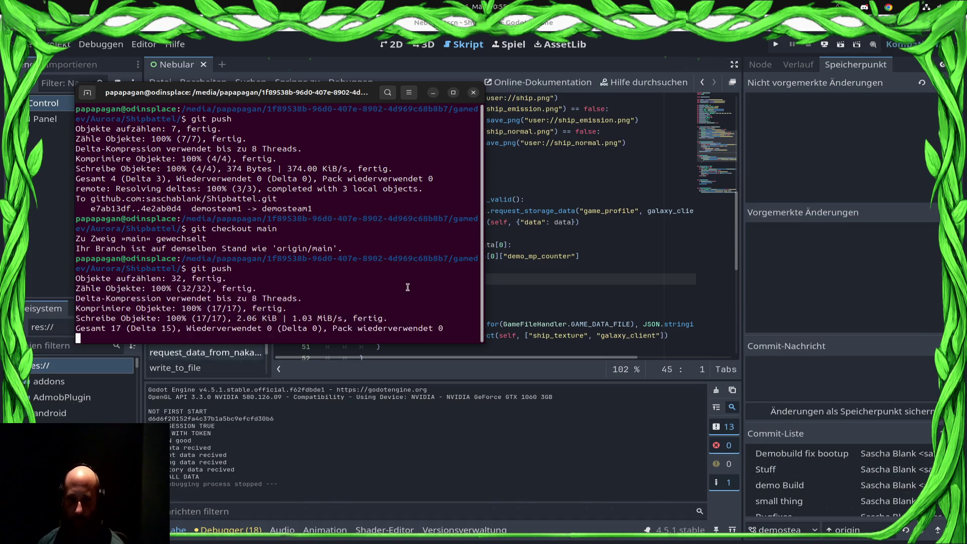
{"action": "left_click", "coordinate": [340, 415]}
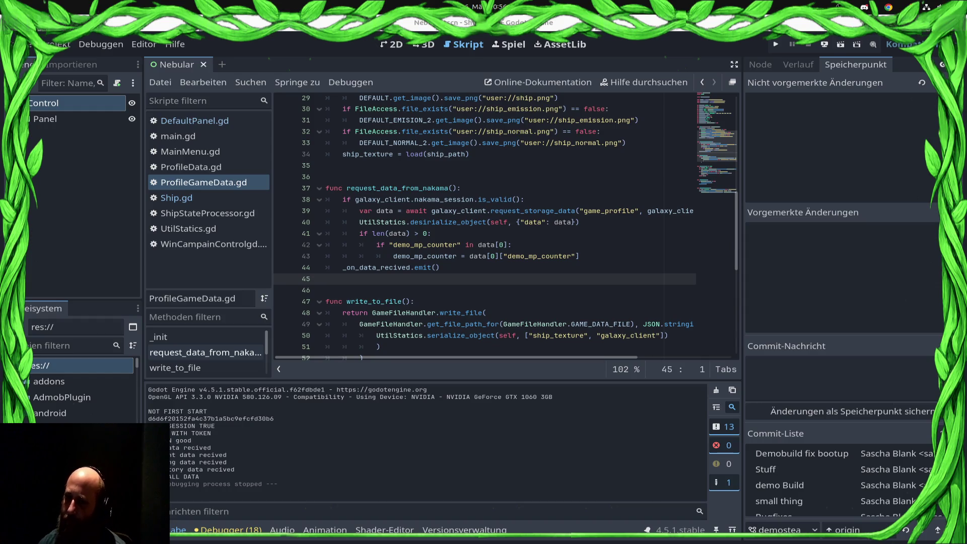
{"action": "mouse_move", "coordinate": [2, 109]}
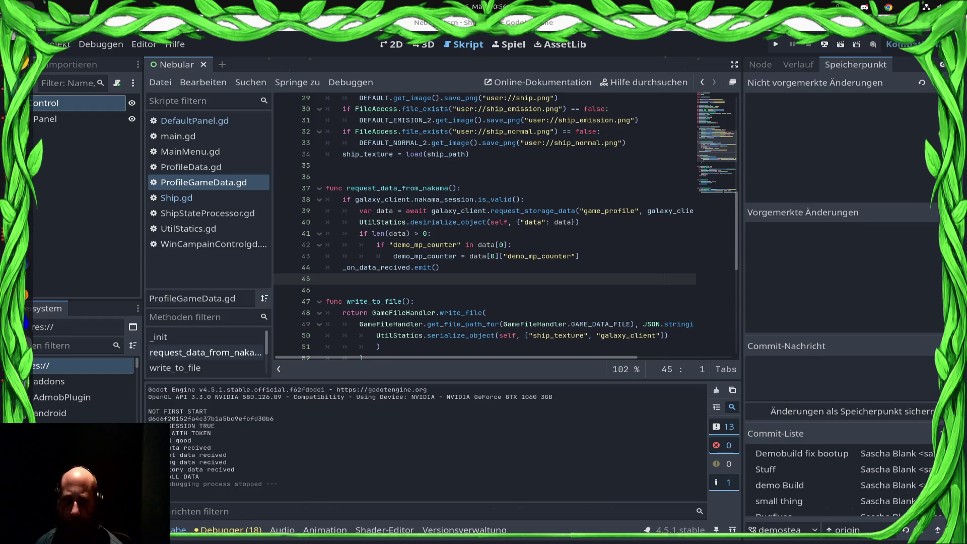
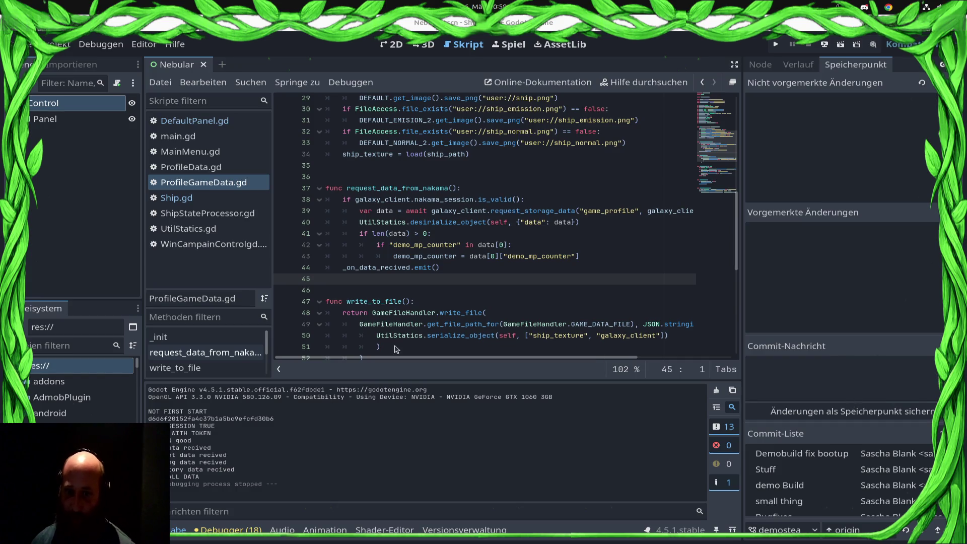
- Review the save code around lines 45–46 of ProfileGameData.gd, then switch to the Nakama Console browser
{"action": "left_click", "coordinate": [413, 291]}
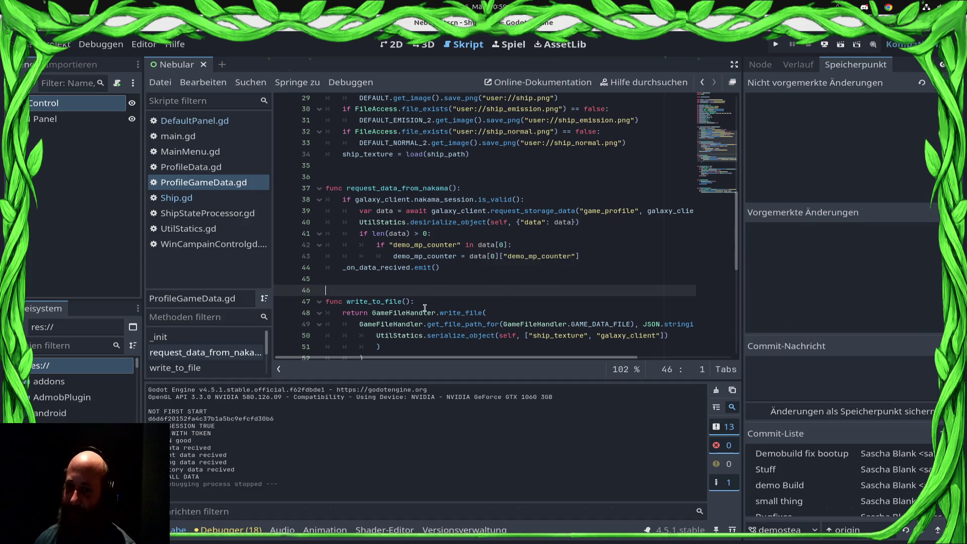
{"action": "left_click", "coordinate": [425, 282]}
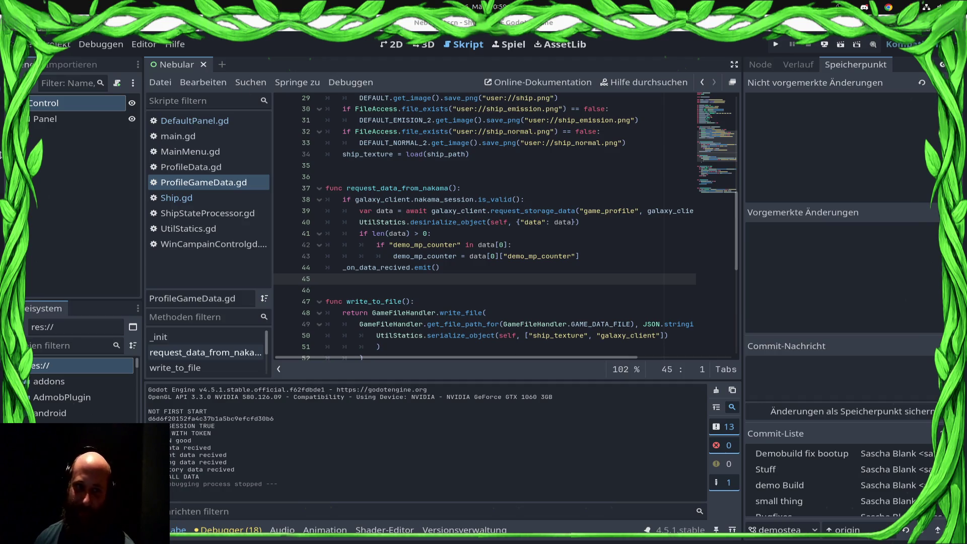
{"action": "mouse_move", "coordinate": [26, 349]}
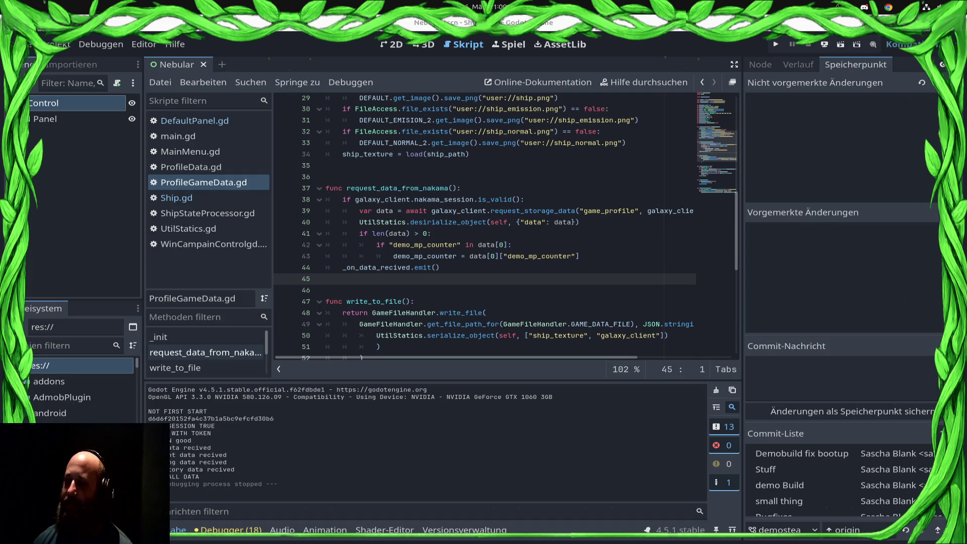
{"action": "scroll", "coordinate": [473, 252], "scroll_direction": "up", "scroll_amount": 3}
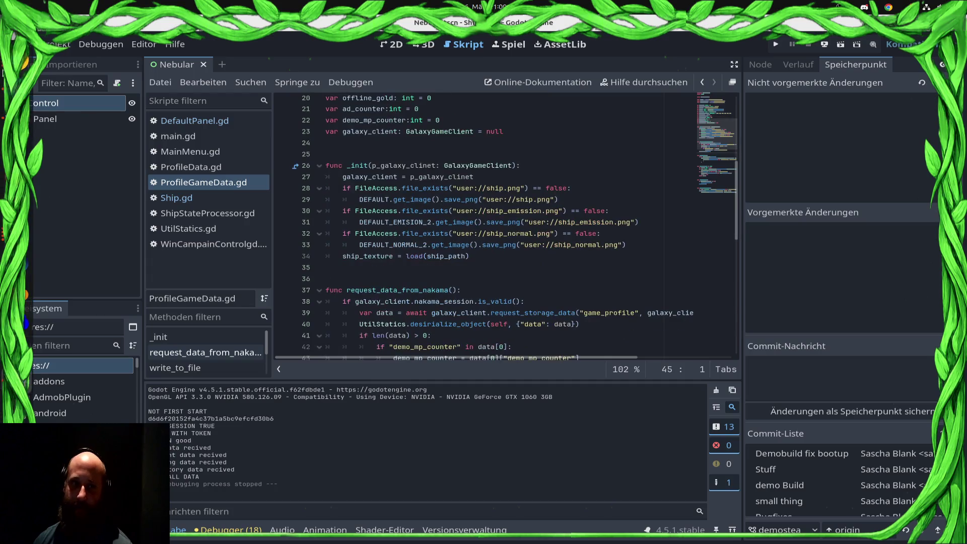
{"action": "key", "text": "alt+Tab"}
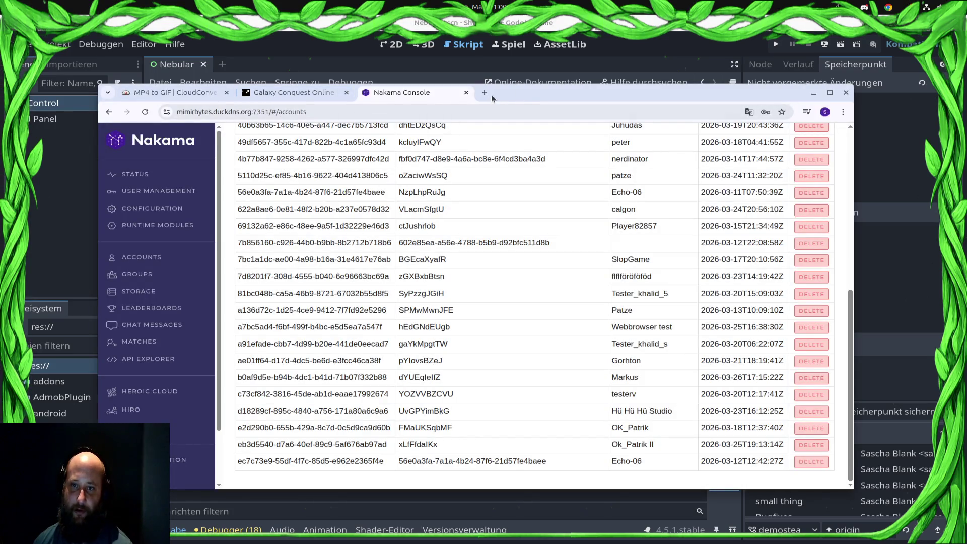
- In a new tab, search 'obsucra a sleep worth dieng for steam' and open the Obscura Steam page
{"action": "left_click", "coordinate": [485, 93]}
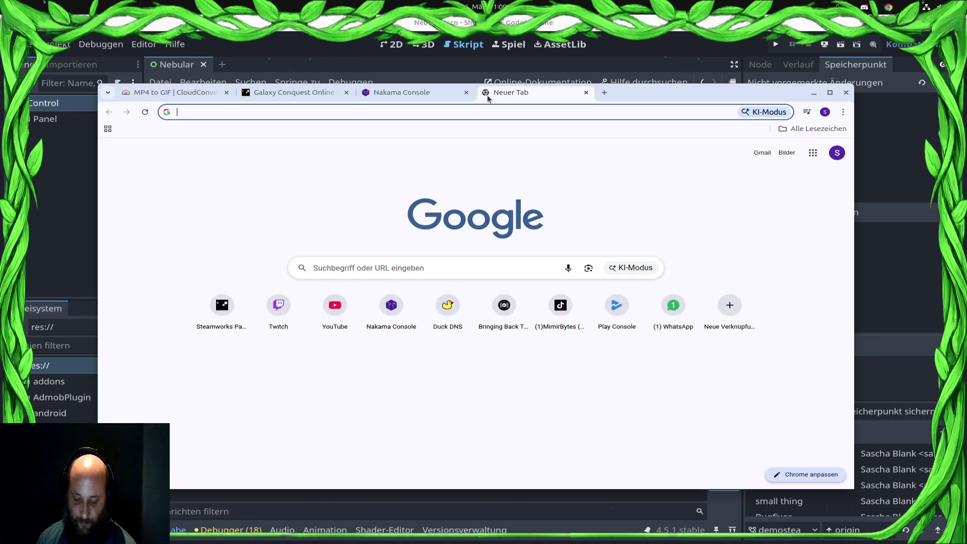
{"action": "type", "text": "obsucra "}
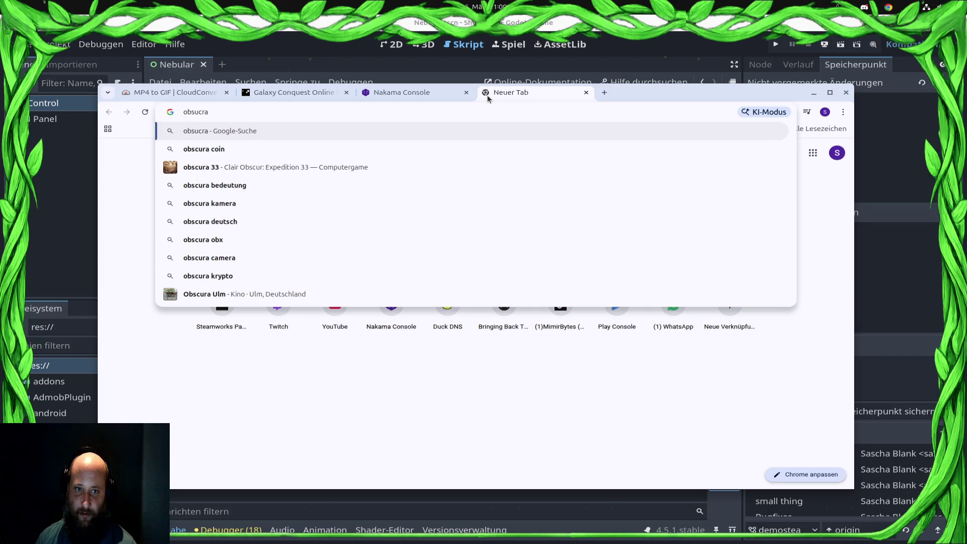
{"action": "type", "text": "a sleep wo"}
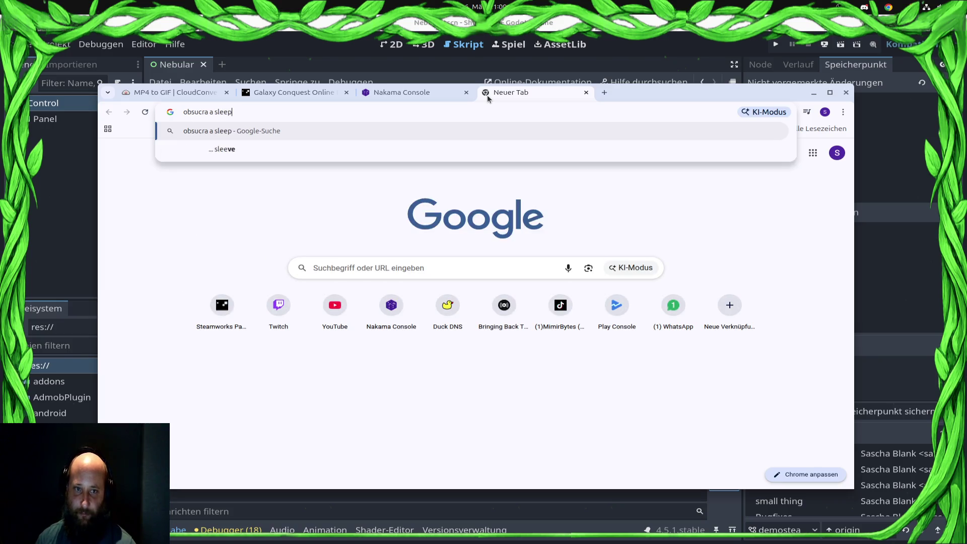
{"action": "type", "text": "rth di"}
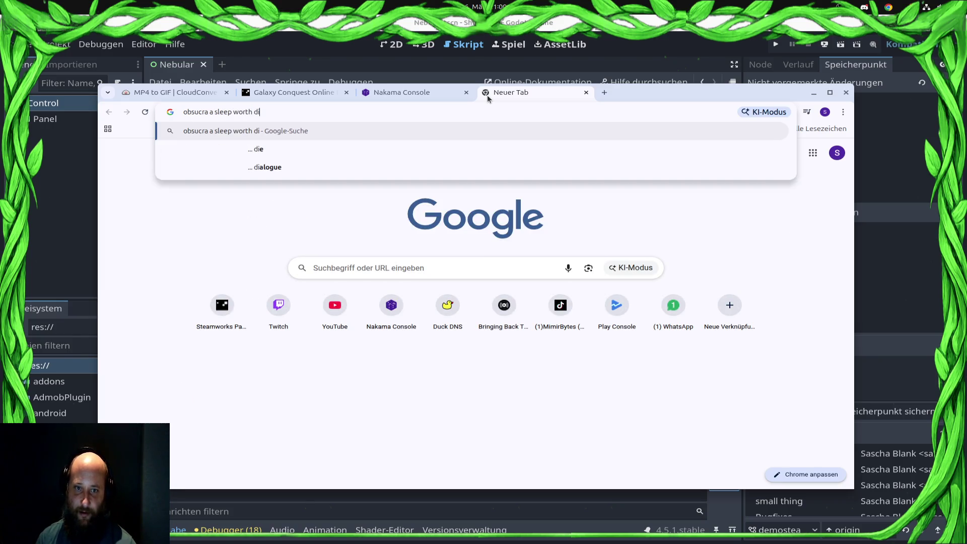
{"action": "type", "text": "eng for s"}
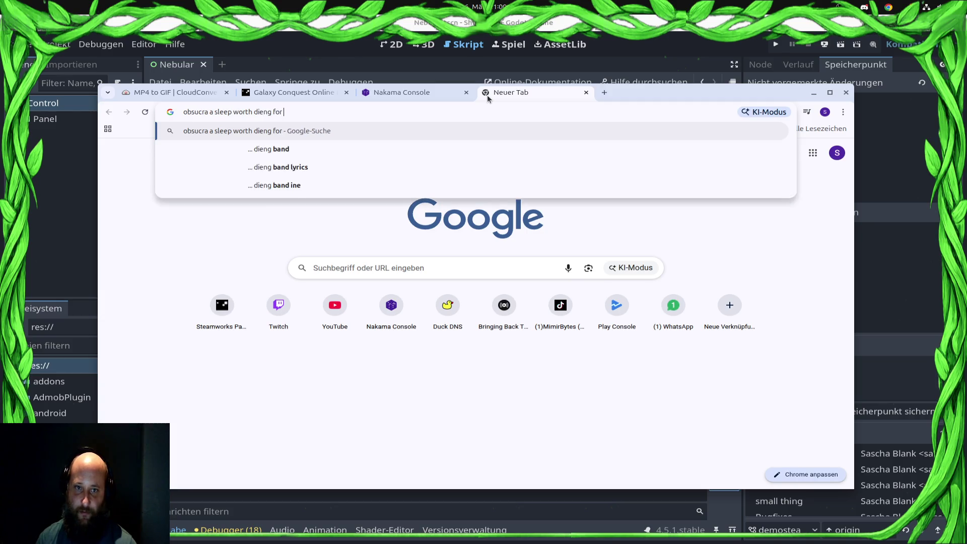
{"action": "type", "text": "team"}
{"action": "key", "text": "Return"}
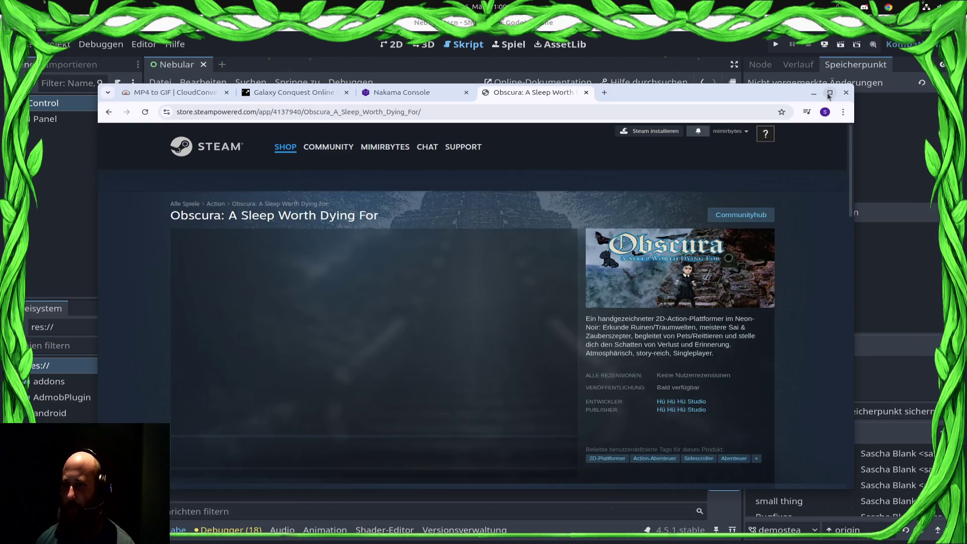
{"action": "left_click", "coordinate": [830, 93]}
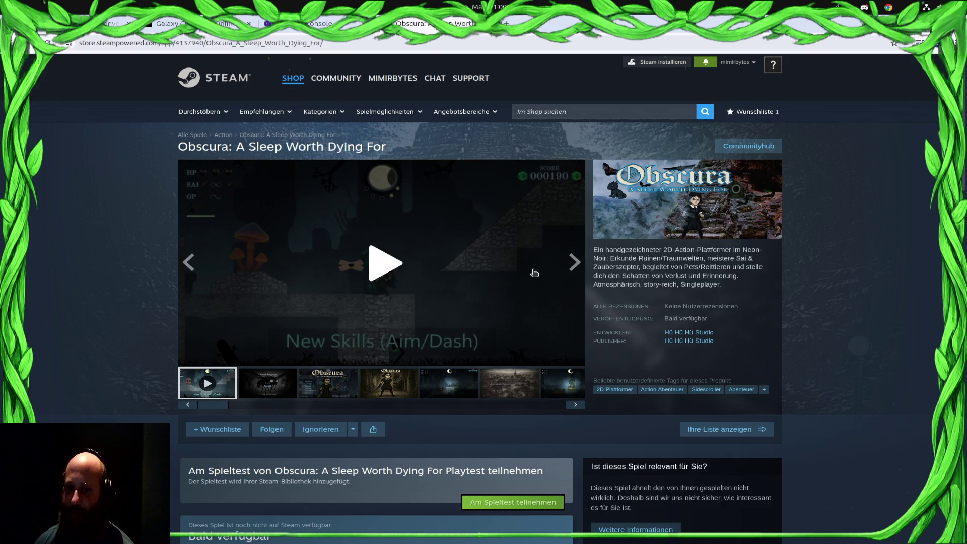
- Browse the Obscura screenshots, watch then pause the trailer, and return to the Nakama Console tab
{"action": "left_click", "coordinate": [575, 262]}
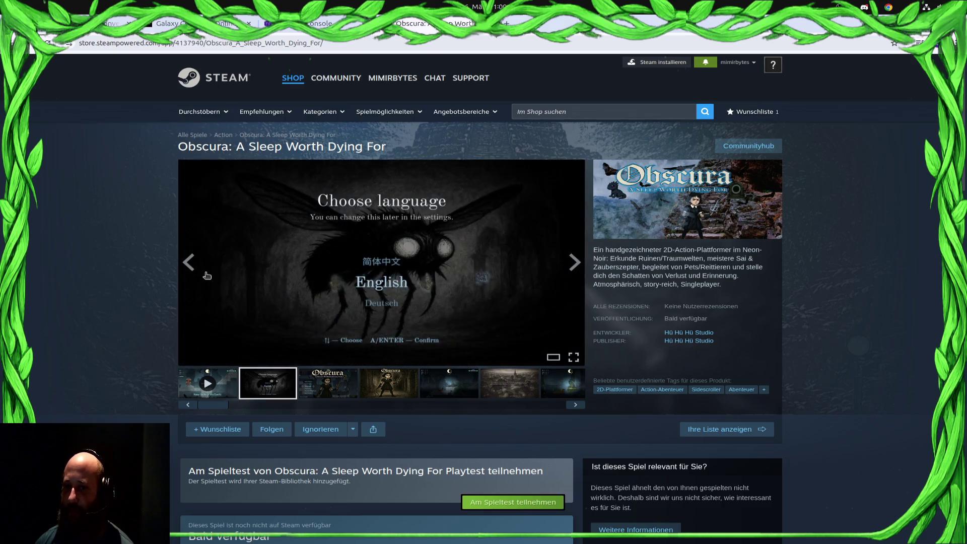
{"action": "left_click", "coordinate": [188, 262]}
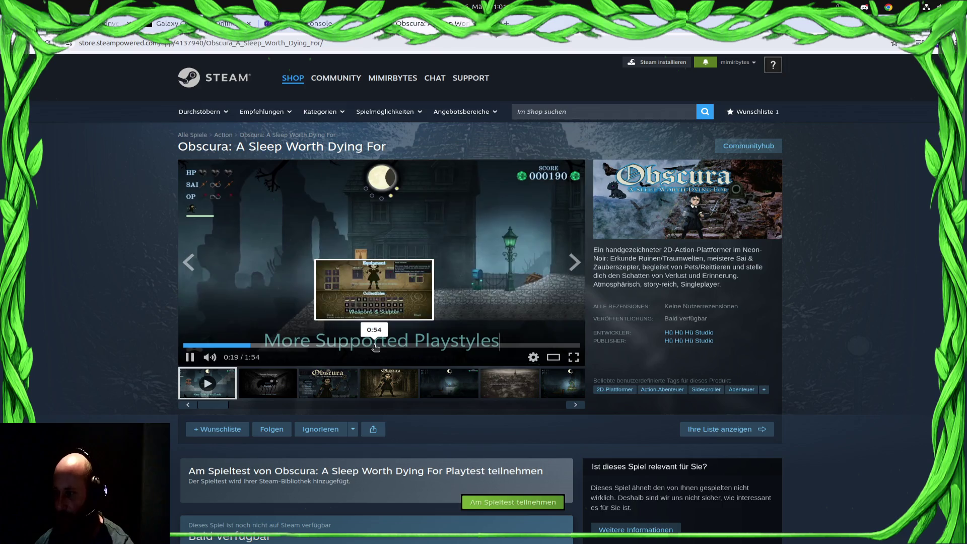
{"action": "left_click", "coordinate": [264, 44]}
{"action": "key", "text": "Escape"}
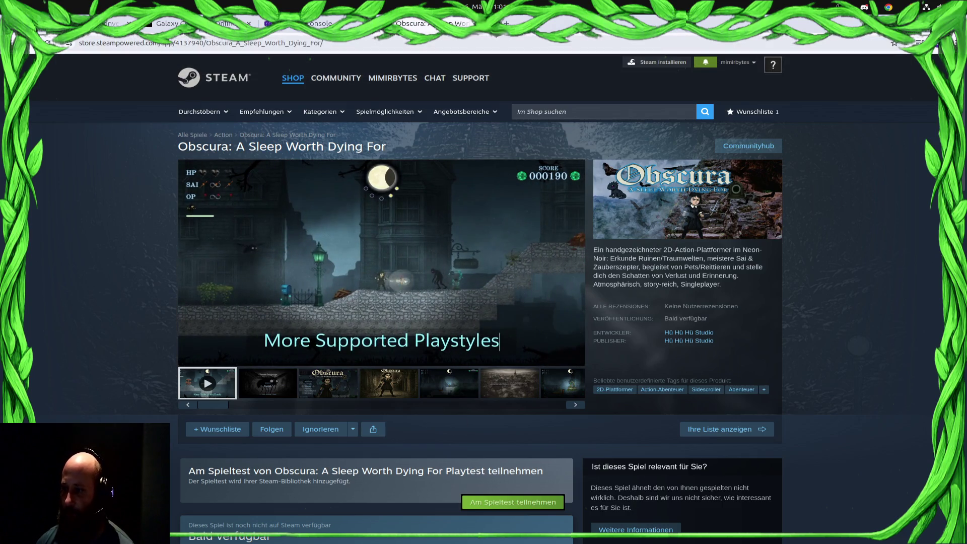
{"action": "scroll", "coordinate": [467, 431], "scroll_direction": "down", "scroll_amount": 3}
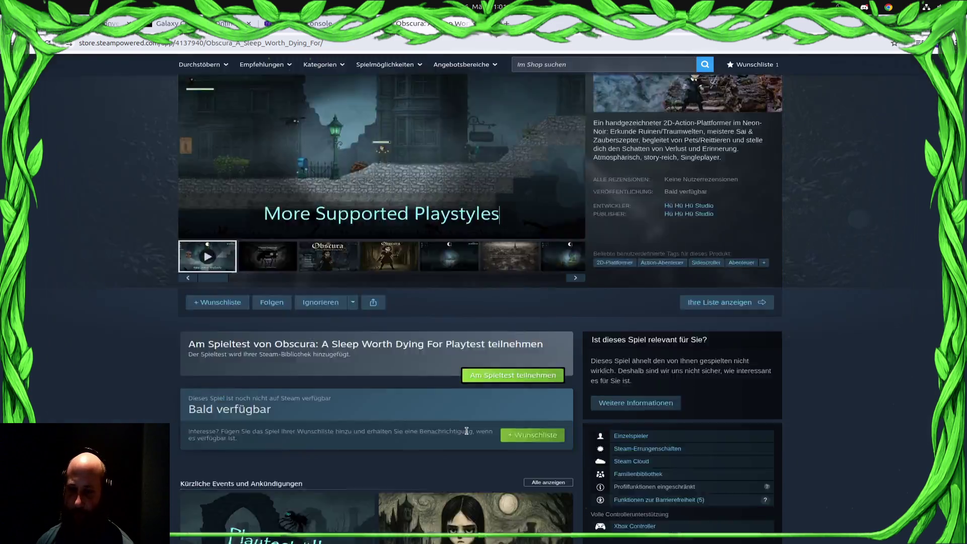
{"action": "scroll", "coordinate": [467, 431], "scroll_direction": "down", "scroll_amount": 2}
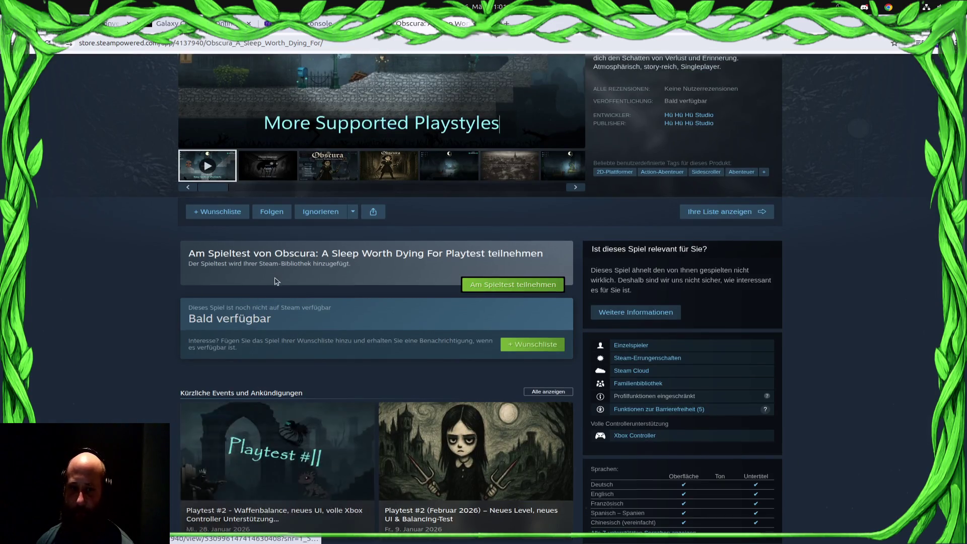
{"action": "scroll", "coordinate": [276, 281], "scroll_direction": "up", "scroll_amount": 5}
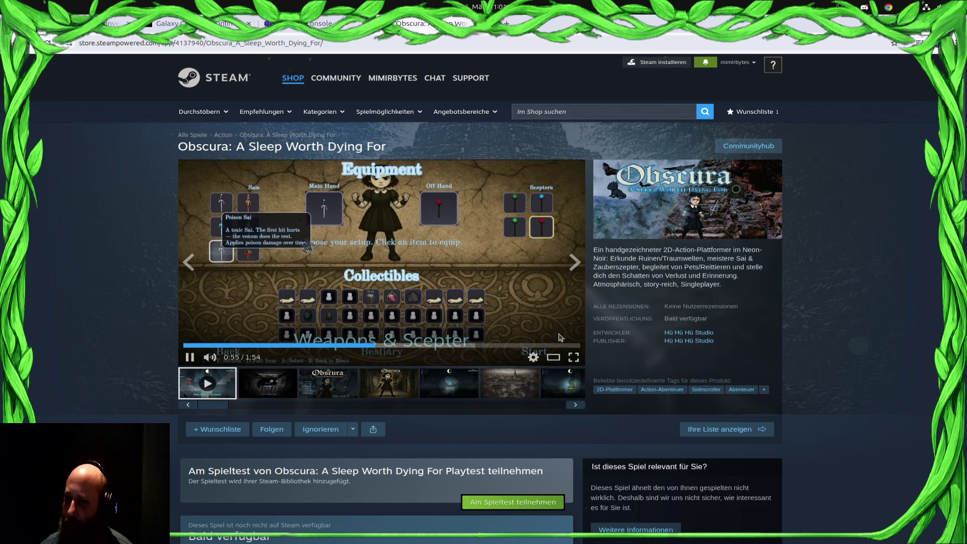
{"action": "left_click", "coordinate": [512, 275]}
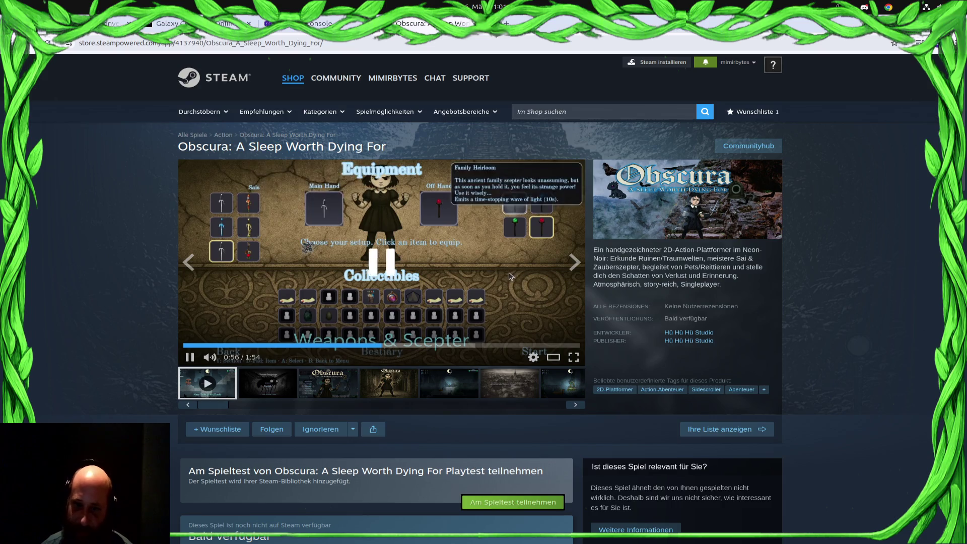
{"action": "left_click", "coordinate": [267, 24]}
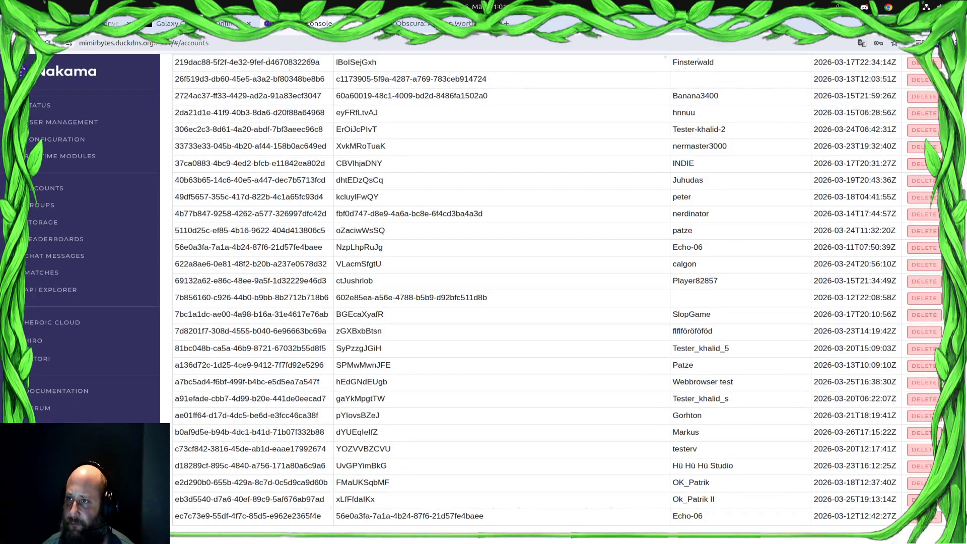
- Back in Godot, bring ProfileGameData.gd's write_to_file and load_from_file functions into view
{"action": "key", "text": "alt+Tab"}
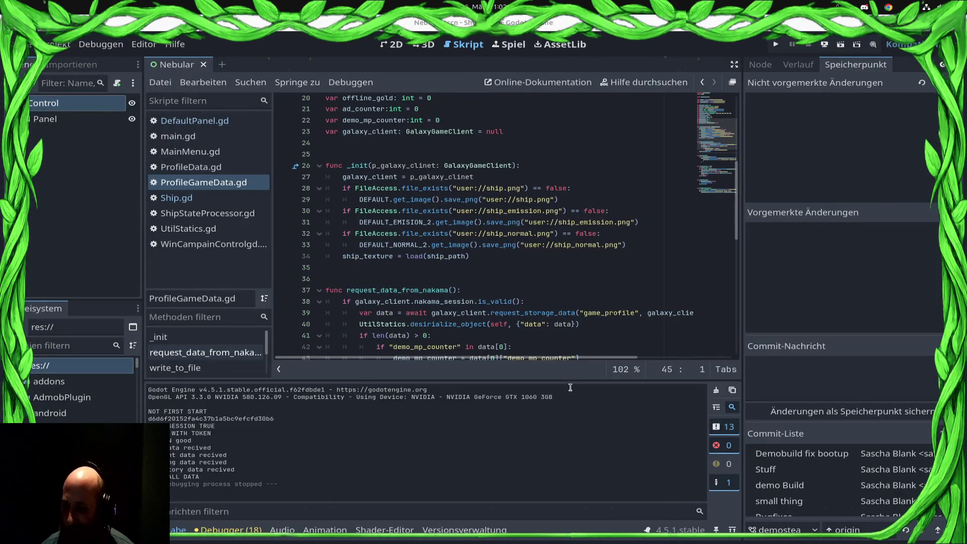
{"action": "left_click", "coordinate": [556, 245]}
{"action": "scroll", "coordinate": [549, 251], "scroll_direction": "down", "scroll_amount": 7}
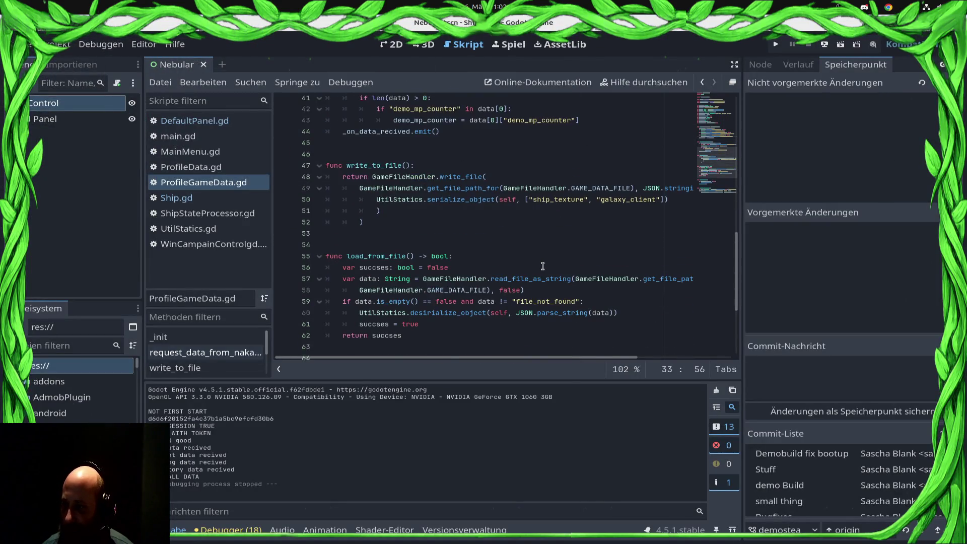
{"action": "scroll", "coordinate": [543, 266], "scroll_direction": "up", "scroll_amount": 7}
{"action": "scroll", "coordinate": [539, 269], "scroll_direction": "down", "scroll_amount": 6}
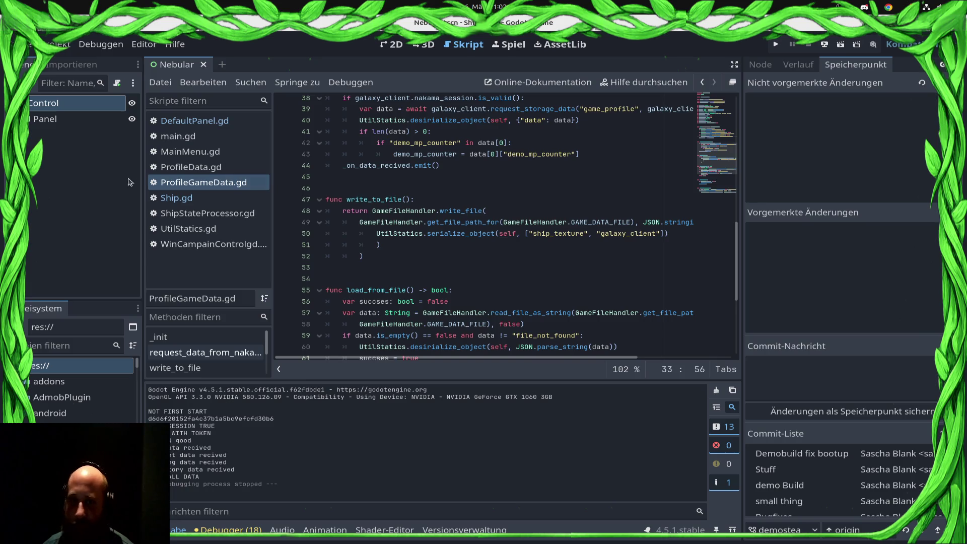
{"action": "mouse_move", "coordinate": [25, 86]}
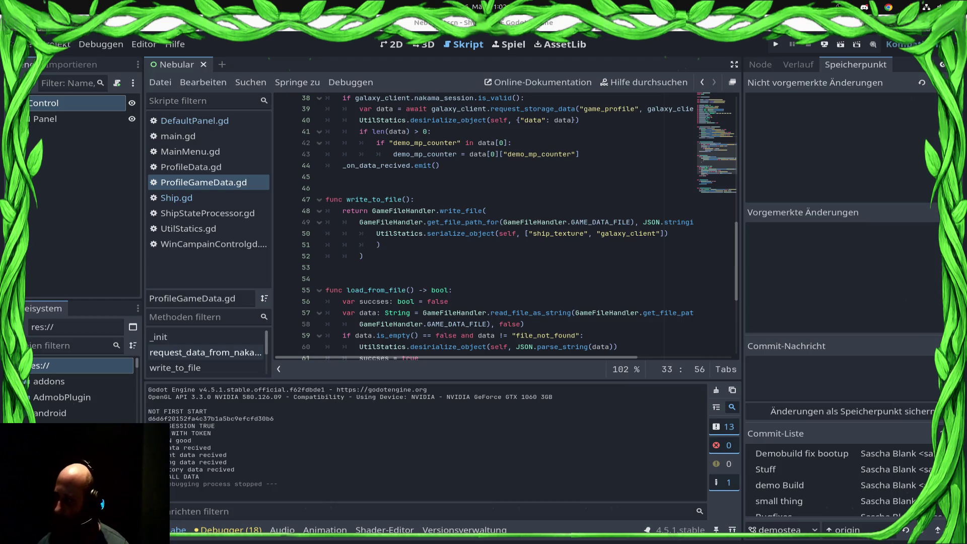
- In Discord, write the first bullet asking about their tech stack and which engine they use
{"action": "key", "text": "alt+Tab"}
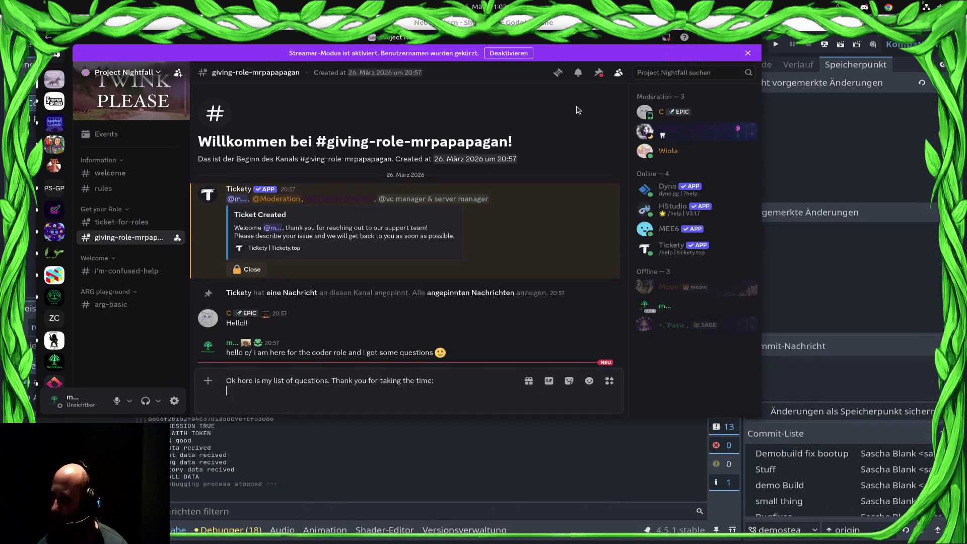
{"action": "type", "text": "*"}
{"action": "type", "text": " Wh"}
{"action": "type", "text": "ich"}
{"action": "key", "text": "BackSpace"}
{"action": "key", "text": "BackSpace"}
{"action": "key", "text": "BackSpace"}
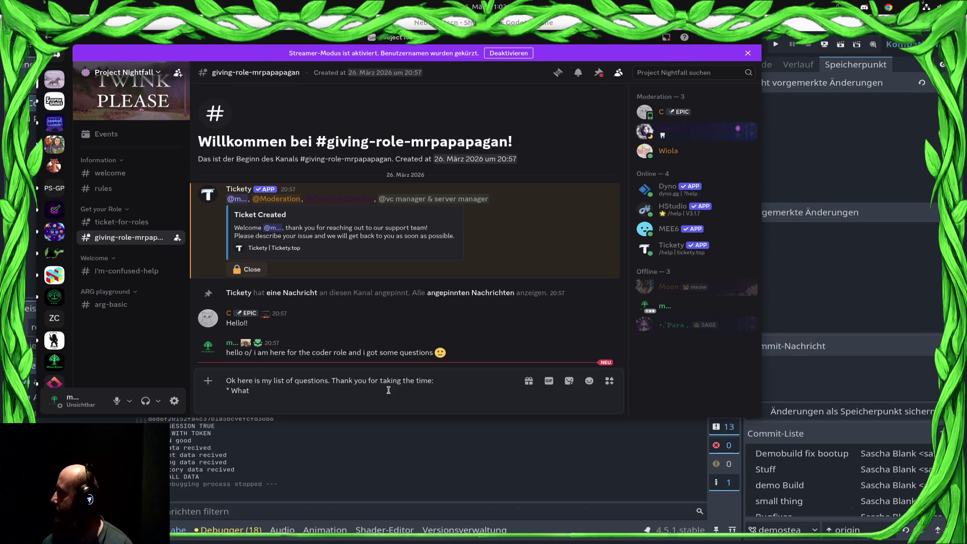
{"action": "type", "text": "is your tech st"}
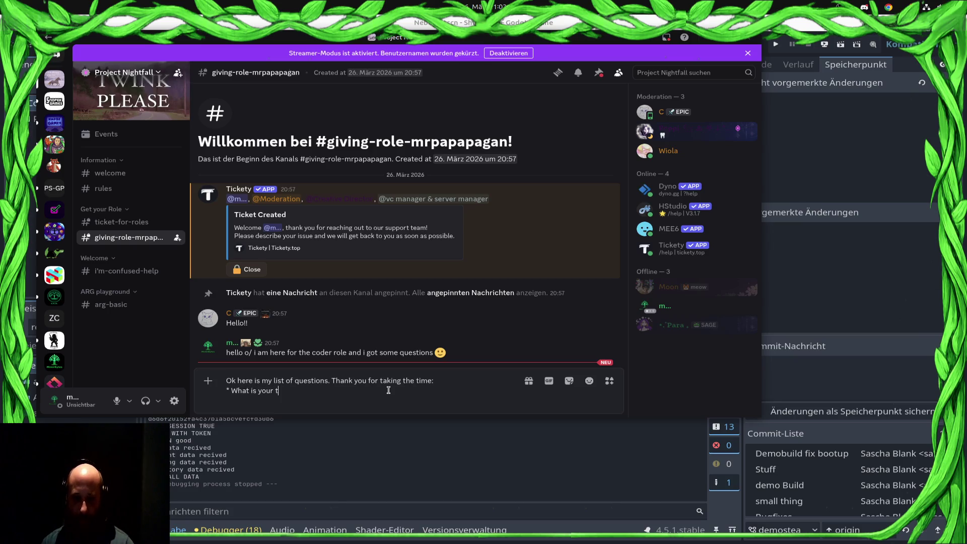
{"action": "type", "text": "ack/"}
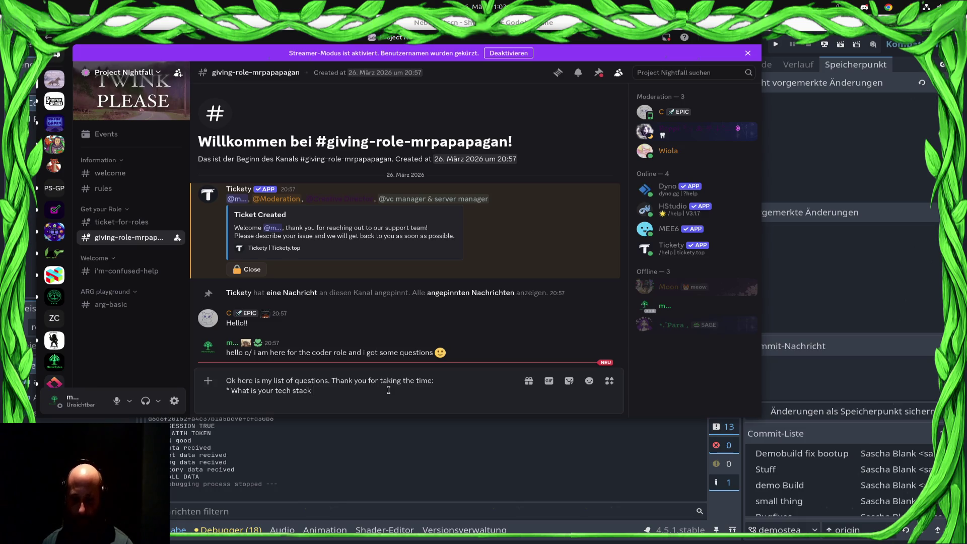
{"action": "type", "text": "What k"}
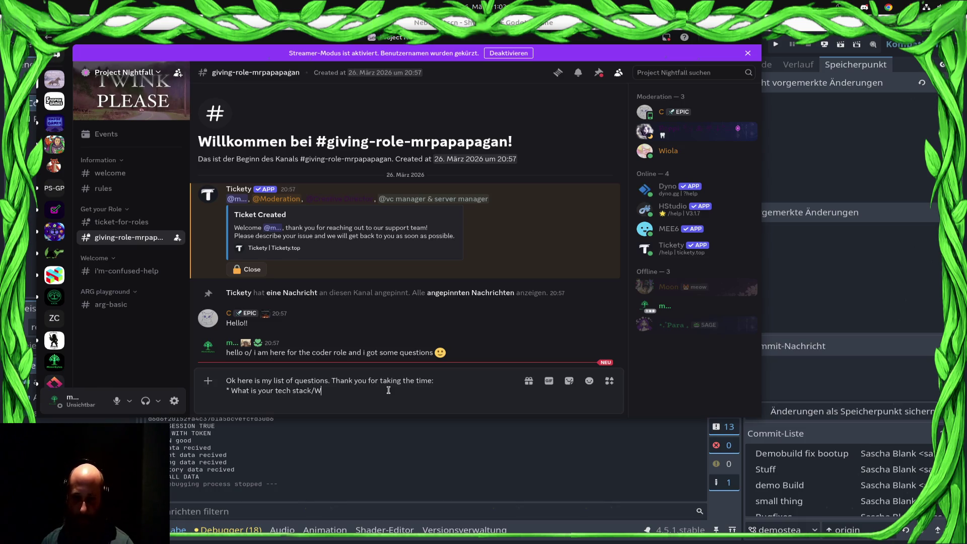
{"action": "type", "text": "ind of engine"}
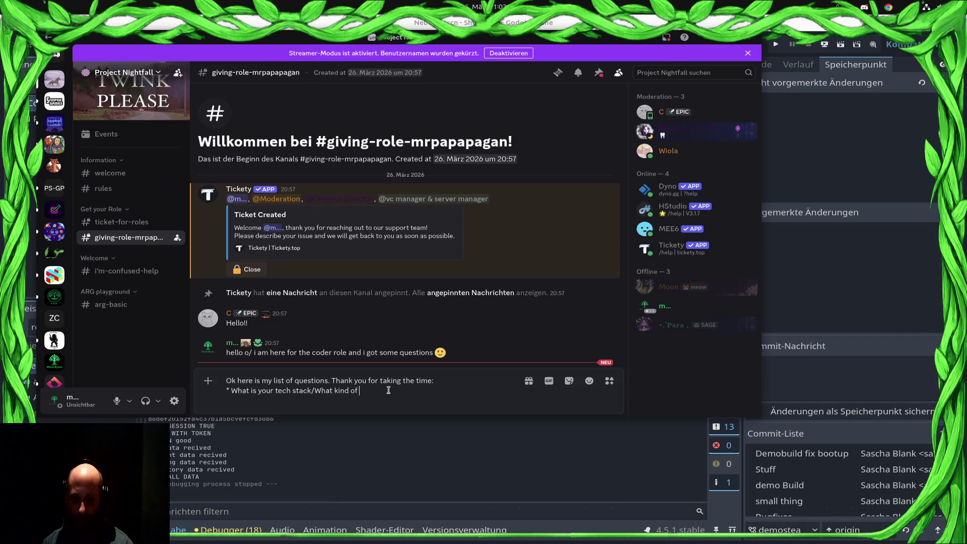
{"action": "type", "text": " you guys want to"}
{"action": "key", "text": "BackSpace"}
{"action": "key", "text": "BackSpace"}
{"action": "key", "text": "BackSpace"}
{"action": "key", "text": "BackSpace"}
{"action": "key", "text": "BackSpace"}
{"action": "type", "text": "(want to )"}
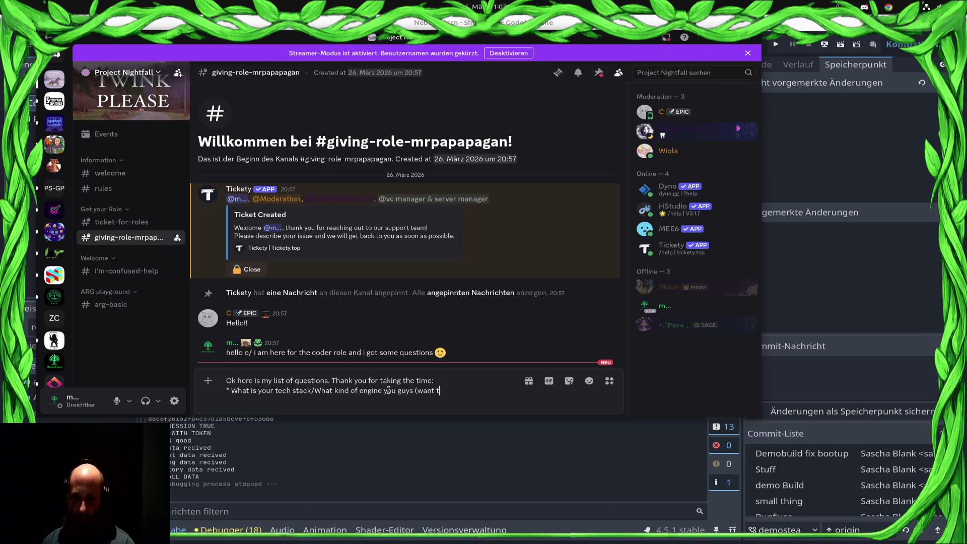
{"action": "key", "text": "BackSpace"}
{"action": "type", "text": "use."}
- Add a question about the project's scope (timewise)
{"action": "key", "text": "shift+Return"}
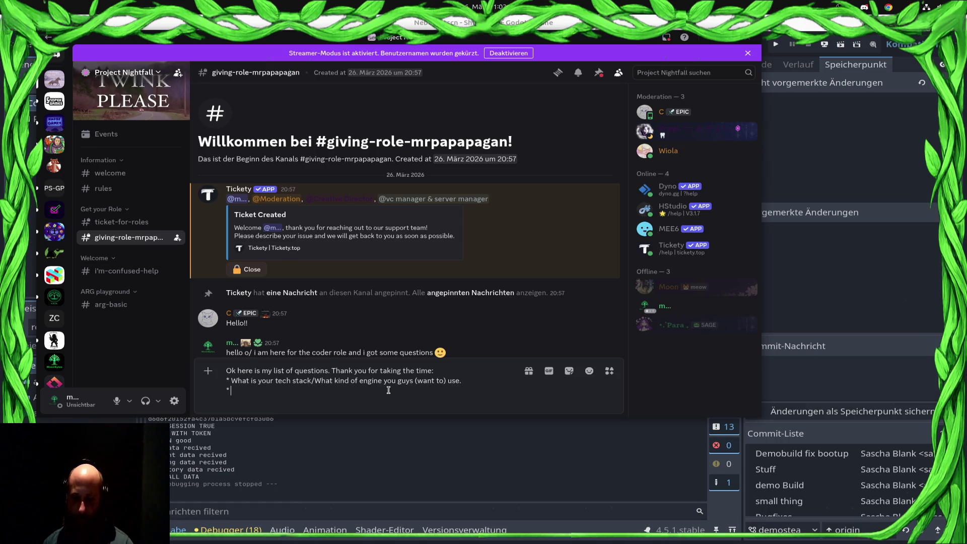
{"action": "type", "text": "What "}
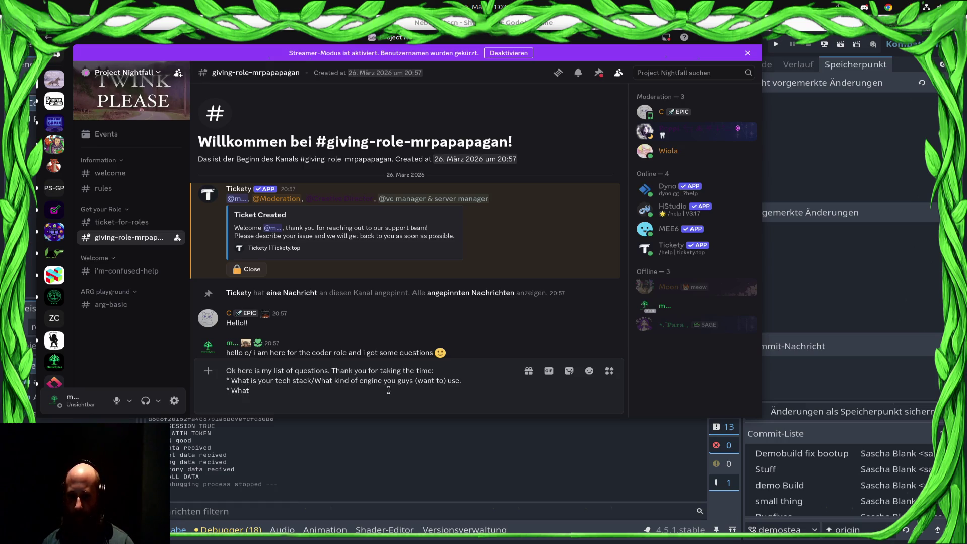
{"action": "type", "text": "is the scopüe"}
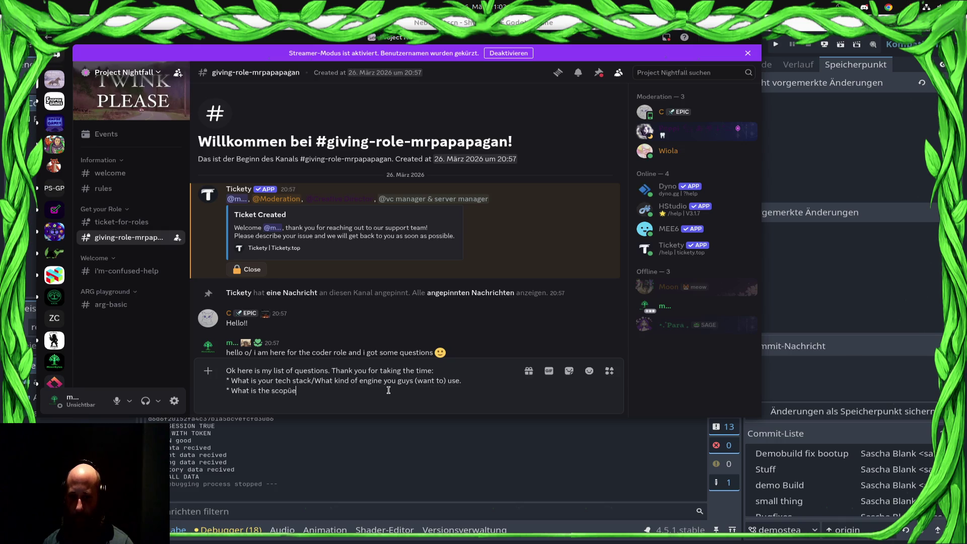
{"action": "key", "text": "BackSpace"}
{"action": "key", "text": "BackSpace"}
{"action": "type", "text": "pe of the "}
{"action": "type", "text": "project ("}
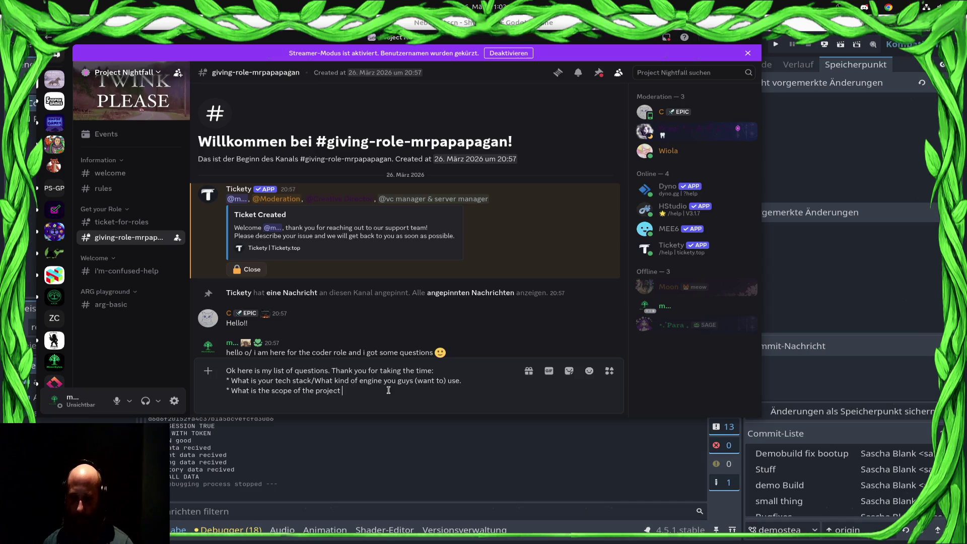
{"action": "type", "text": "timewise e"}
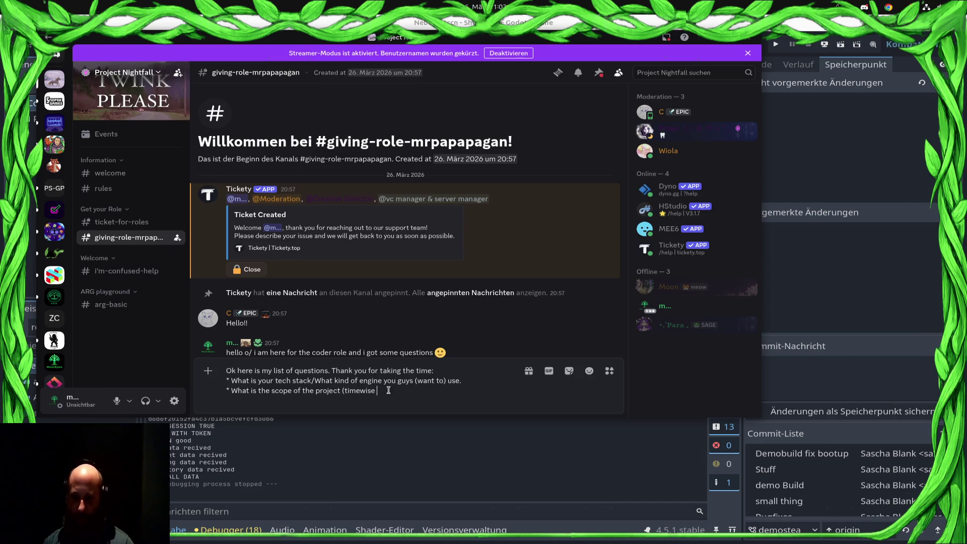
{"action": "key", "text": "BackSpace"}
{"action": "key", "text": "BackSpace"}
{"action": "type", "text": ")"}
{"action": "key", "text": "shift+Return"}
- Rewrite the coder question as 'What kind of programmer role is it?'
{"action": "type", "text": "* W"}
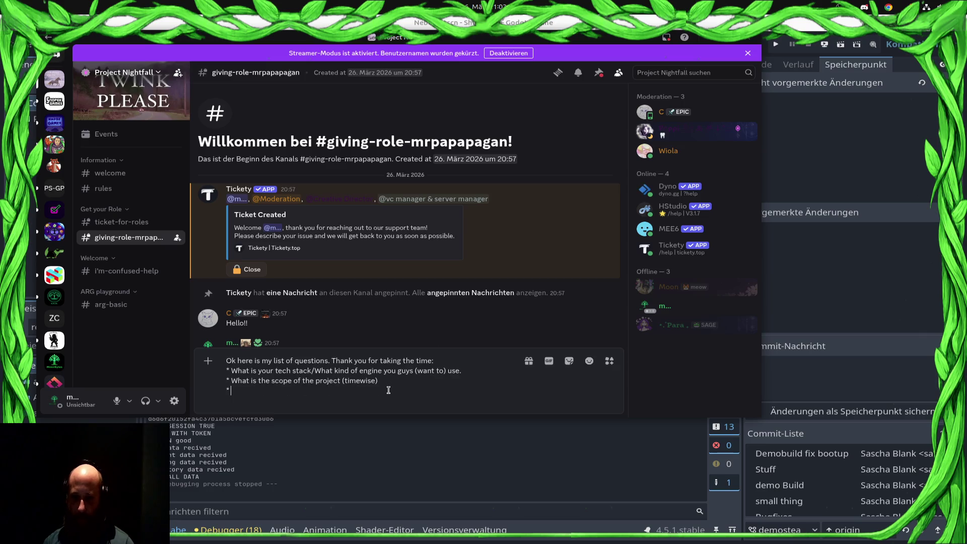
{"action": "type", "text": "hat woud be "}
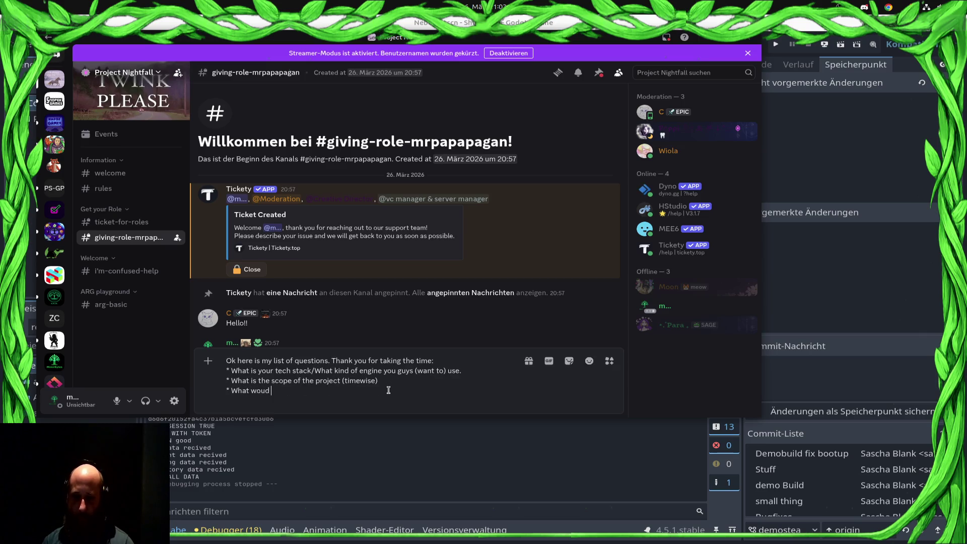
{"action": "type", "text": "my part as a coder"}
{"action": "triple_click", "coordinate": [388, 390]}
{"action": "type", "text": "What woud th"}
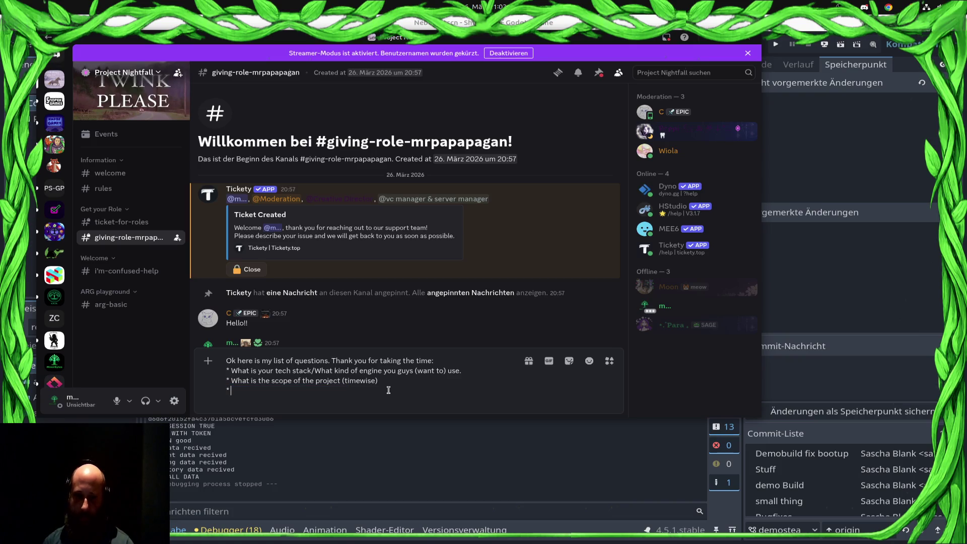
{"action": "type", "text": "e rol"}
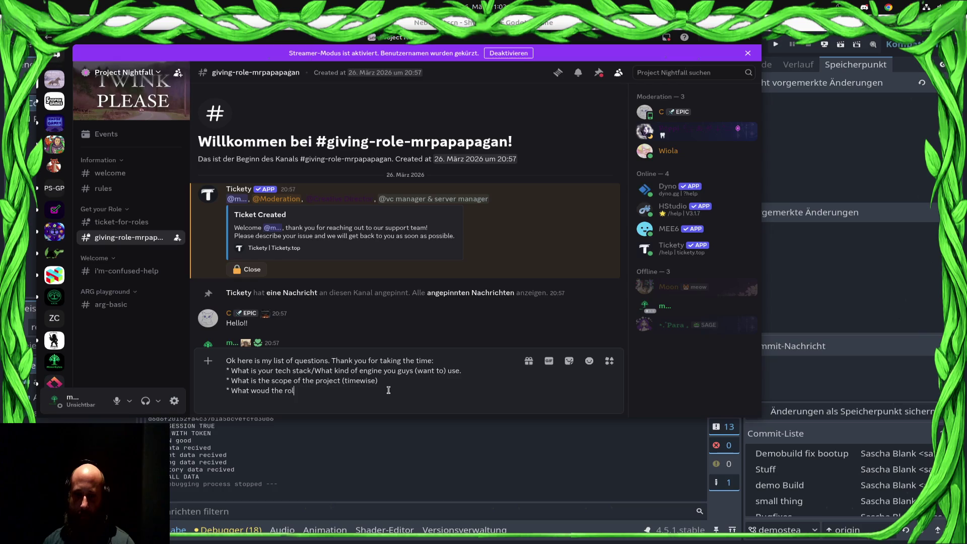
{"action": "key", "text": "BackSpace"}
{"action": "key", "text": "BackSpace"}
{"action": "key", "text": "BackSpace"}
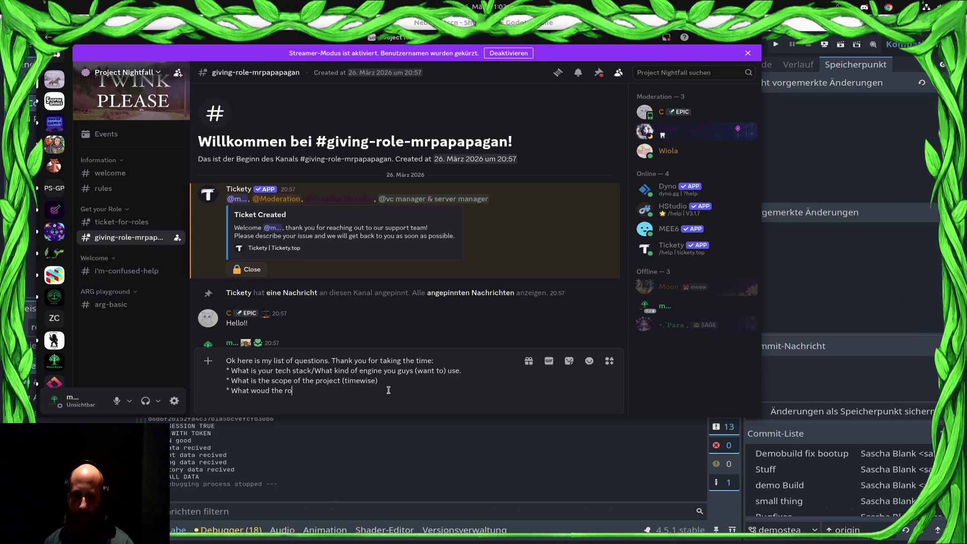
{"action": "type", "text": "offert"}
{"action": "type", "text": "coder role o"}
{"action": "type", "text": "nv"}
{"action": "key", "text": "BackSpace"}
{"action": "key", "text": "BackSpace"}
{"action": "key", "text": "BackSpace"}
{"action": "type", "text": "involbv"}
{"action": "key", "text": "BackSpace"}
{"action": "key", "text": "BackSpace"}
{"action": "key", "text": "BackSpace"}
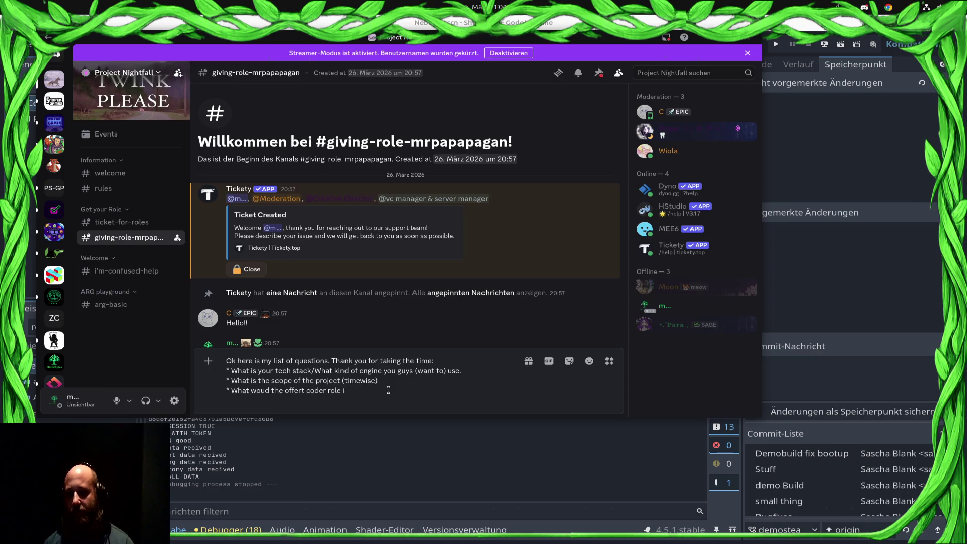
{"action": "type", "text": "cover"}
{"action": "key", "text": "shift+Home"}
{"action": "key", "text": "shift+Right"}
{"action": "key", "text": "shift+Right"}
{"action": "key", "text": "BackSpace"}
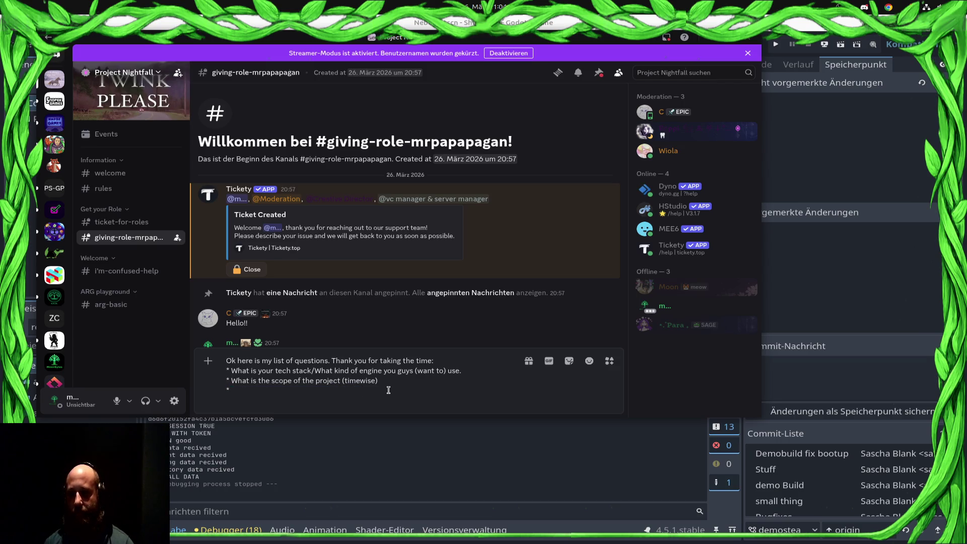
{"action": "type", "text": "What kind of"}
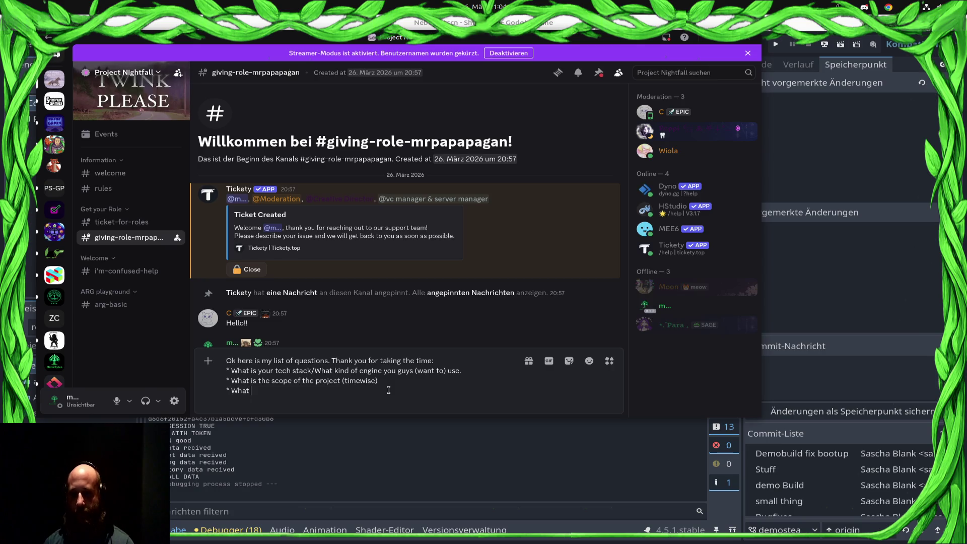
{"action": "type", "text": " progr"}
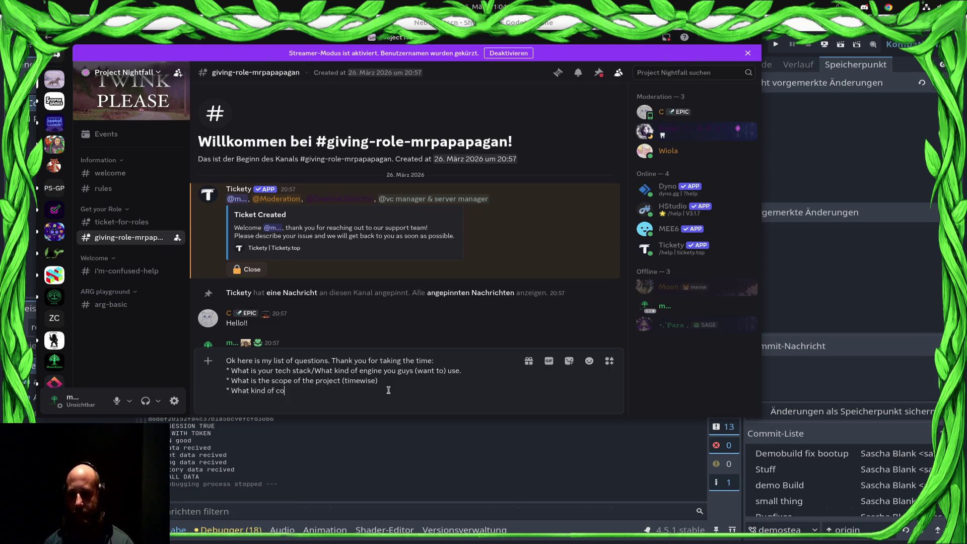
{"action": "type", "text": "ammer role is"}
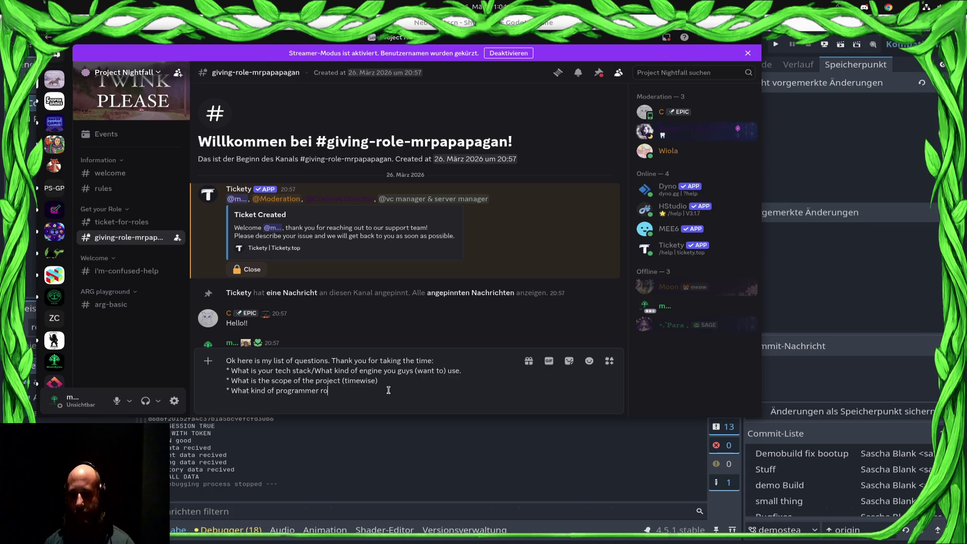
{"action": "type", "text": " it?"}
- Add a bullet asking for a very short description of the project (minipitch)
{"action": "key", "text": "shift+Return"}
{"action": "type", "text": "*"}
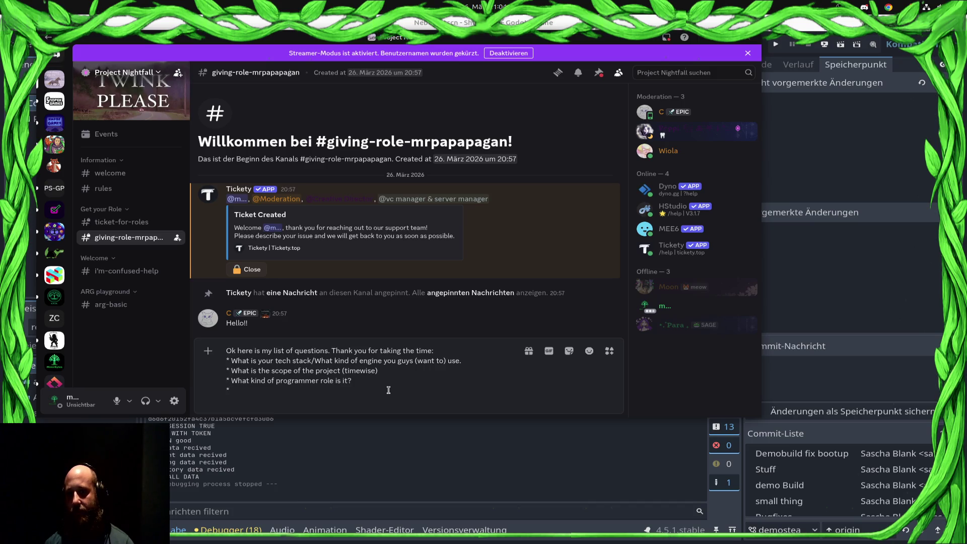
{"action": "type", "text": " Can you "}
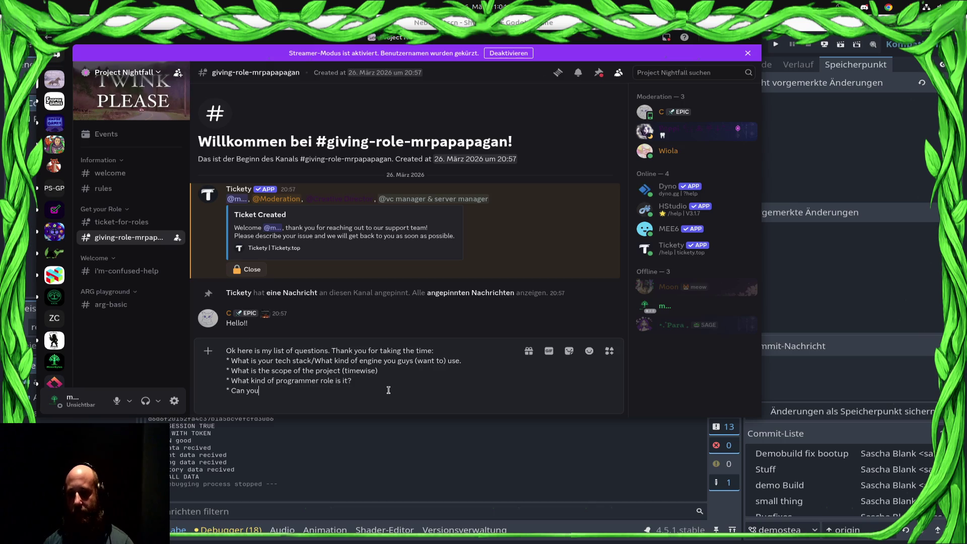
{"action": "type", "text": "give me"}
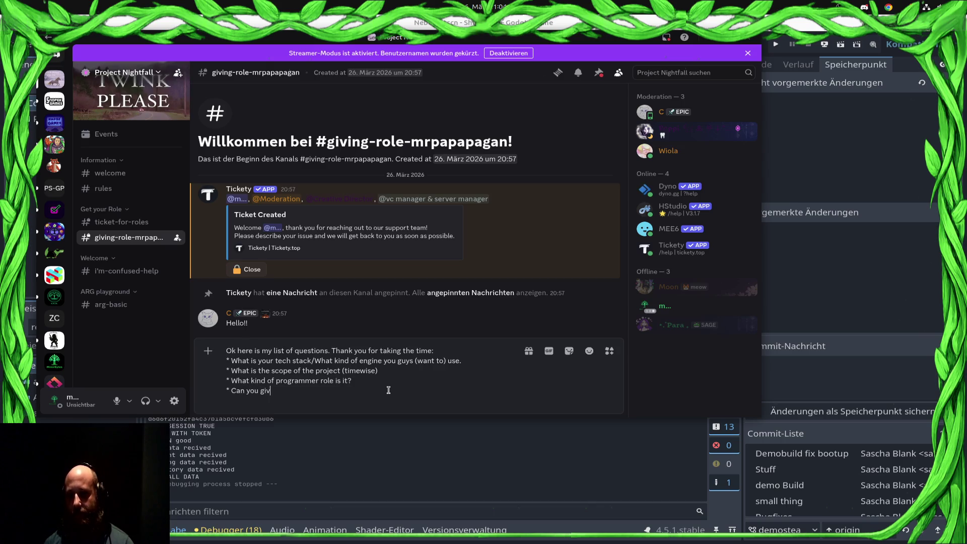
{"action": "type", "text": " a very short des"}
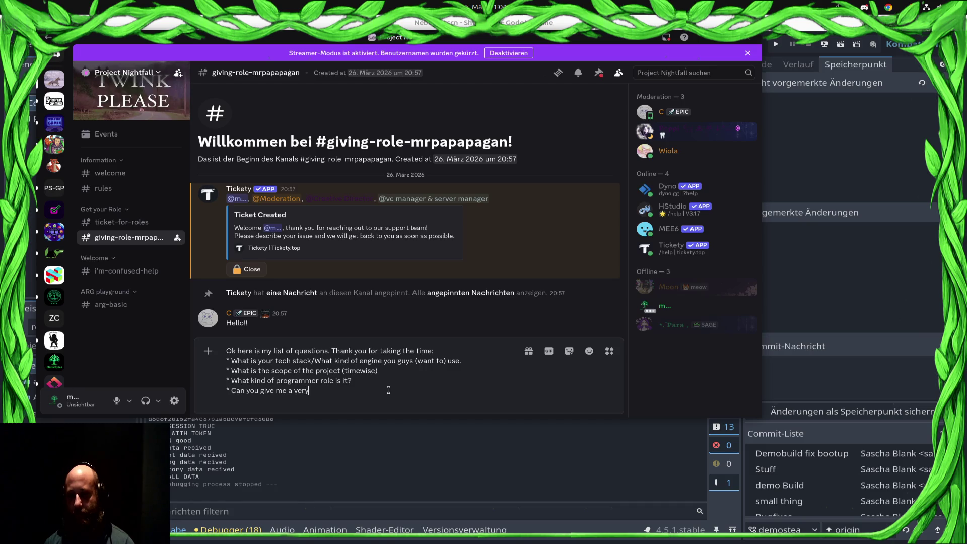
{"action": "type", "text": "cription oif"}
{"action": "key", "text": "BackSpace"}
{"action": "key", "text": "BackSpace"}
{"action": "type", "text": "f the proje"}
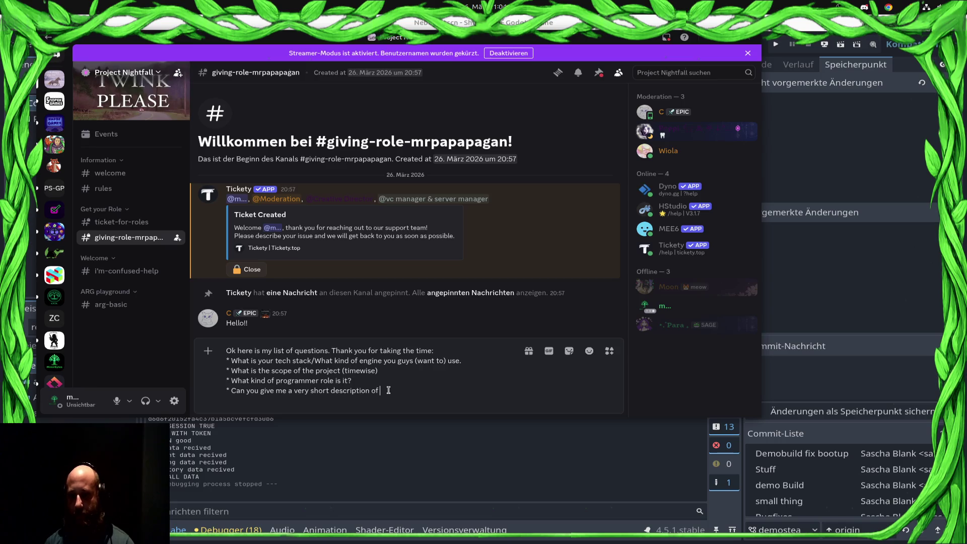
{"action": "type", "text": "ct (minip"}
{"action": "type", "text": "i"}
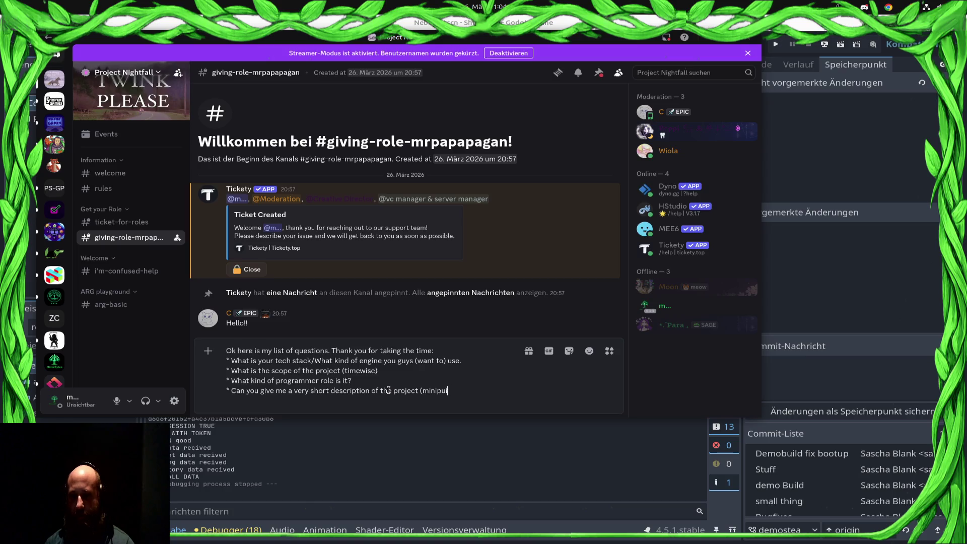
{"action": "type", "text": "tch)"}
- Add a bullet asking whether the role is paid, and end the minipitch question with '?'
{"action": "key", "text": "shift+Return"}
{"action": "type", "text": "* Is the role payed "}
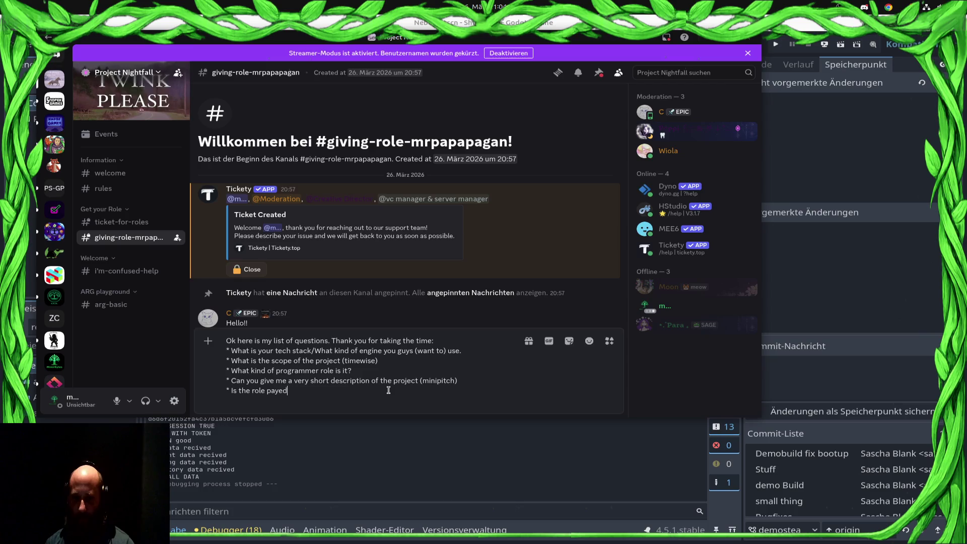
{"action": "type", "text": "and if so "}
{"action": "type", "text": "how"}
{"action": "key", "text": "BackSpace"}
{"action": "key", "text": "BackSpace"}
{"action": "key", "text": "BackSpace"}
{"action": "type", "text": "what is the est"}
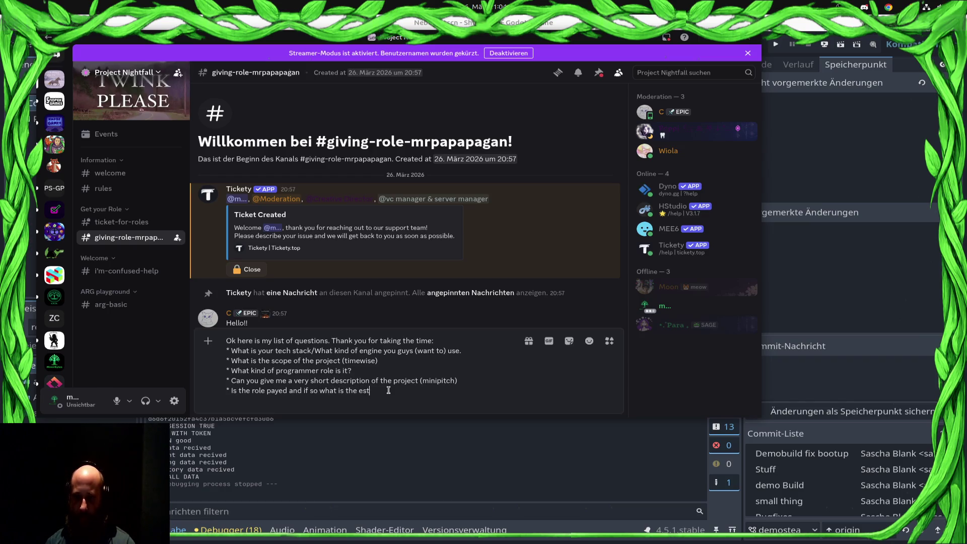
{"action": "key", "text": "BackSpace"}
{"action": "key", "text": "BackSpace"}
{"action": "key", "text": "BackSpace"}
{"action": "key", "text": "BackSpace"}
{"action": "key", "text": "BackSpace"}
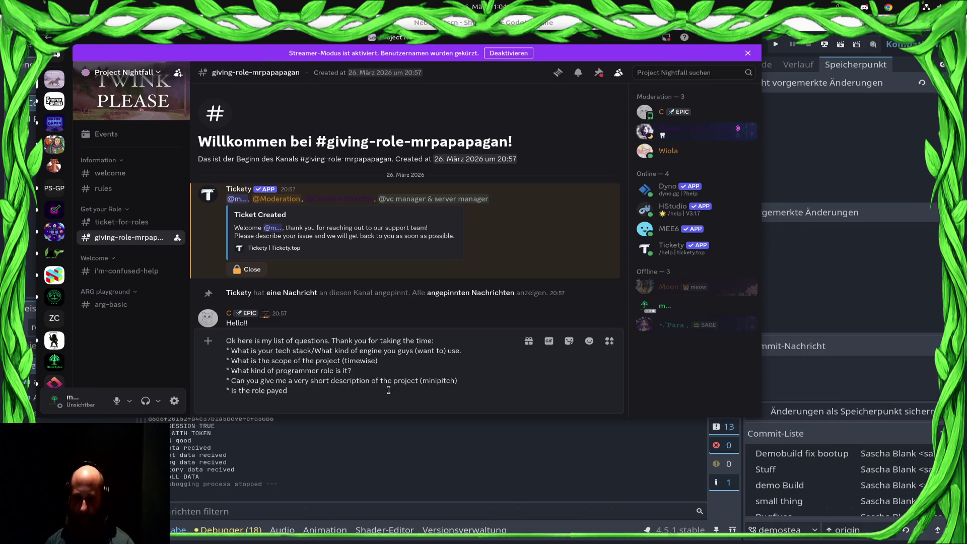
{"action": "type", "text": "="}
{"action": "key", "text": "BackSpace"}
{"action": "type", "text": "?"}
{"action": "key", "text": "End"}
{"action": "type", "text": "="}
{"action": "key", "text": "BackSpace"}
{"action": "type", "text": "?"}
- Close with 'Yea i think thats about it :)' and 'Thank you', then send the message
{"action": "key", "text": "shift+Return"}
{"action": "key", "text": "shift+Return"}
{"action": "type", "text": "Yea i think thats ab"}
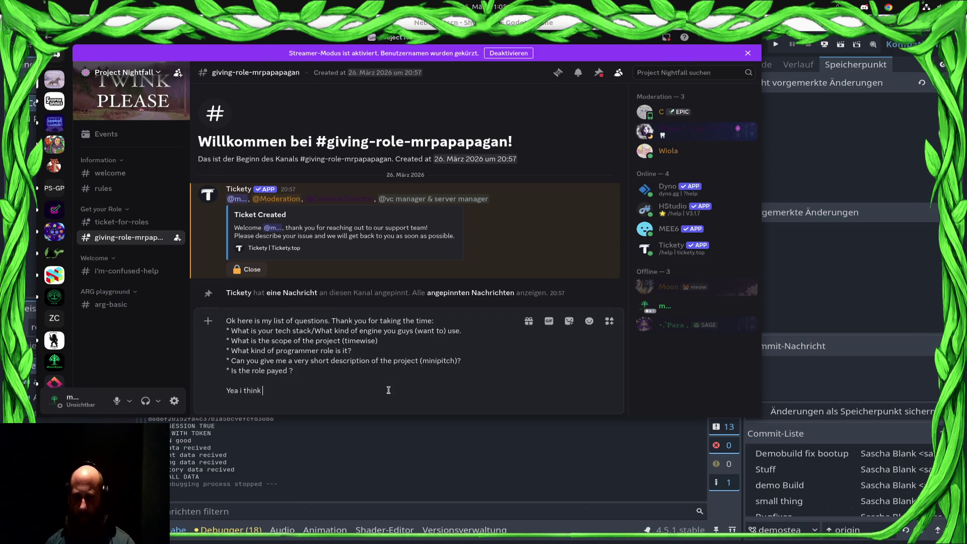
{"action": "type", "text": "out it :"}
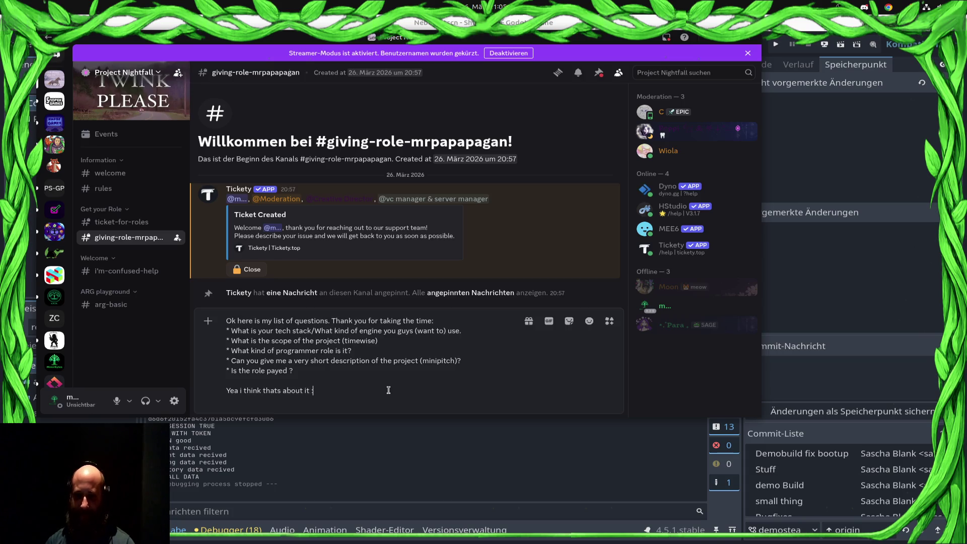
{"action": "key", "text": "shift+Return"}
{"action": "type", "text": "Thank you"}
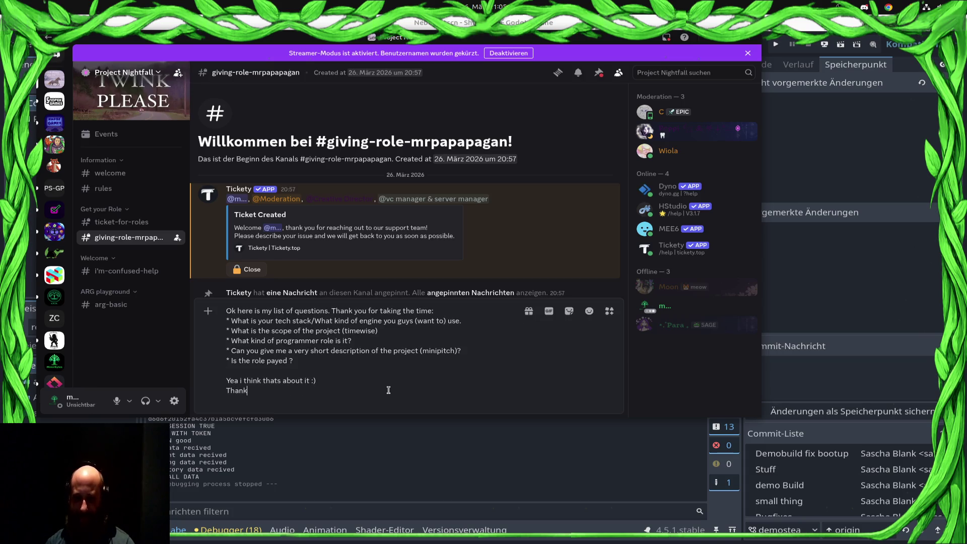
{"action": "key", "text": "Return"}
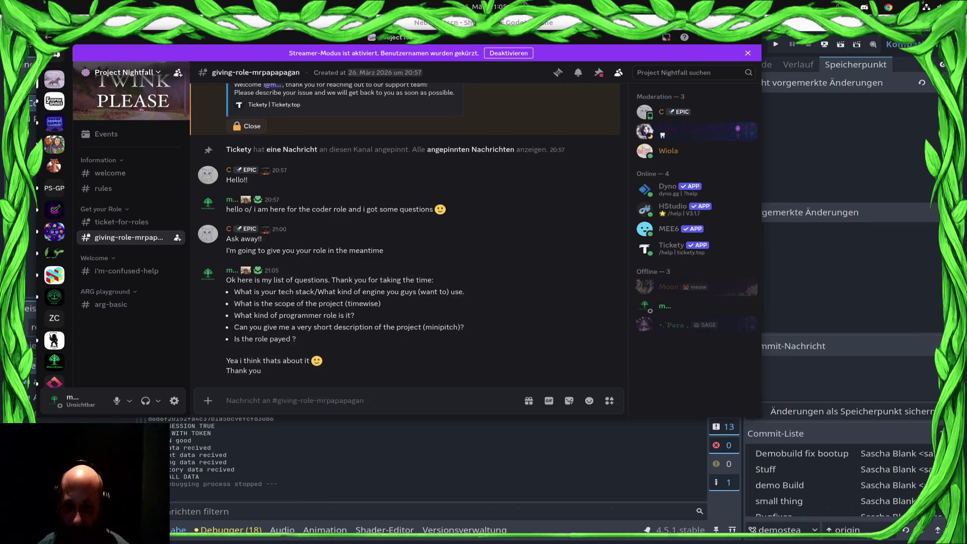
{"action": "key", "text": "alt+Tab"}
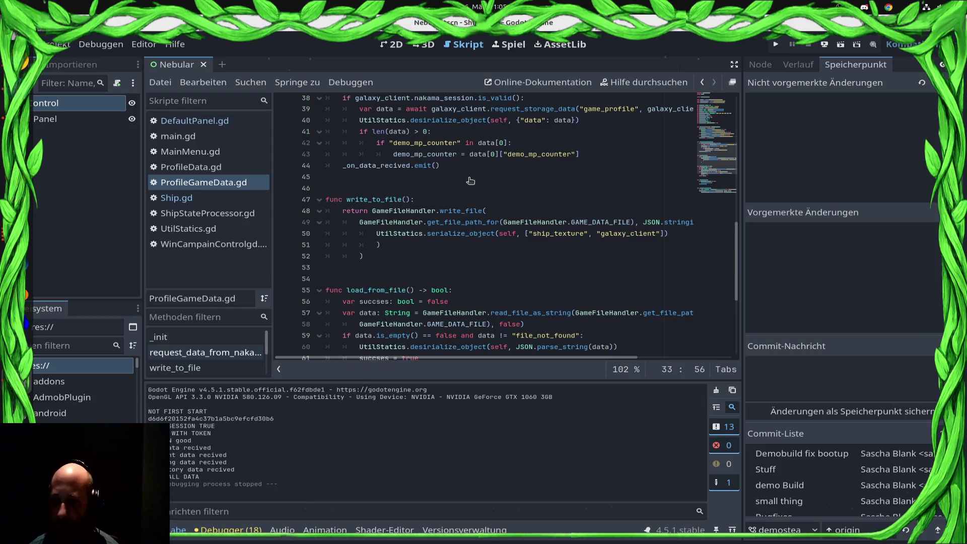
- Switch to the Galaxy Conquest pitch deck to view the Current State of the Game slide
{"action": "left_click", "coordinate": [472, 234]}
{"action": "scroll", "coordinate": [473, 233], "scroll_direction": "up", "scroll_amount": 12}
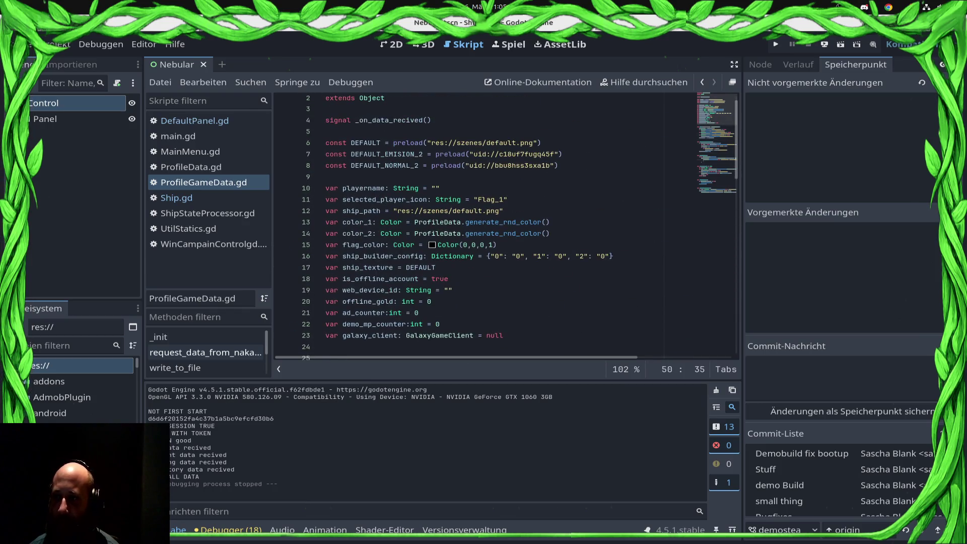
{"action": "key", "text": "alt+Tab"}
{"action": "left_click", "coordinate": [200, 31]}
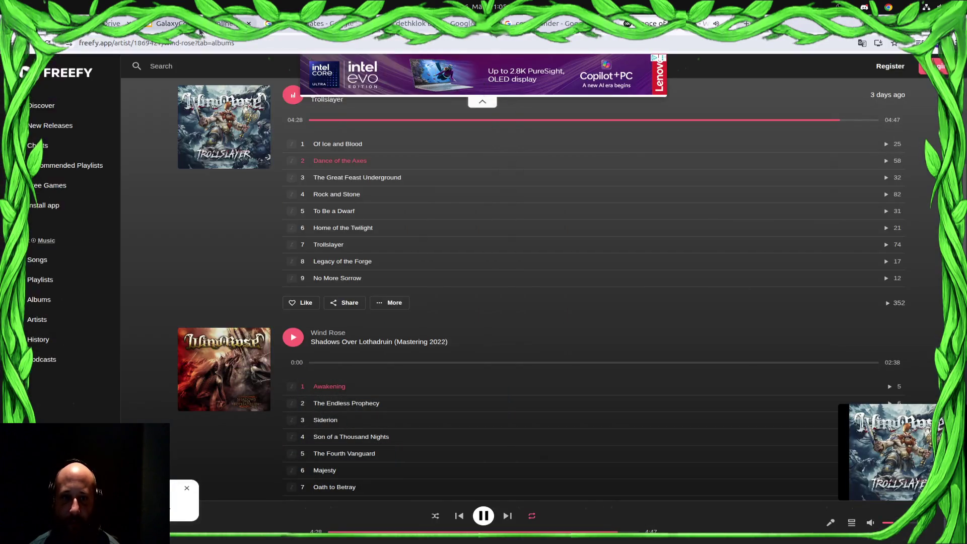
{"action": "left_click", "coordinate": [200, 31]}
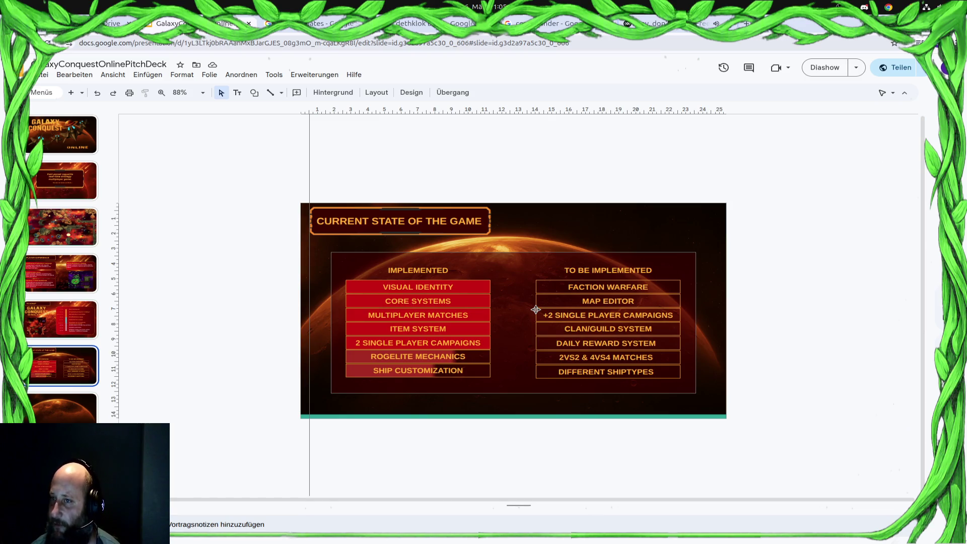
- Run the Godot project and open the Commander profile for editing
{"action": "key", "text": "alt+Tab"}
{"action": "left_click", "coordinate": [776, 44]}
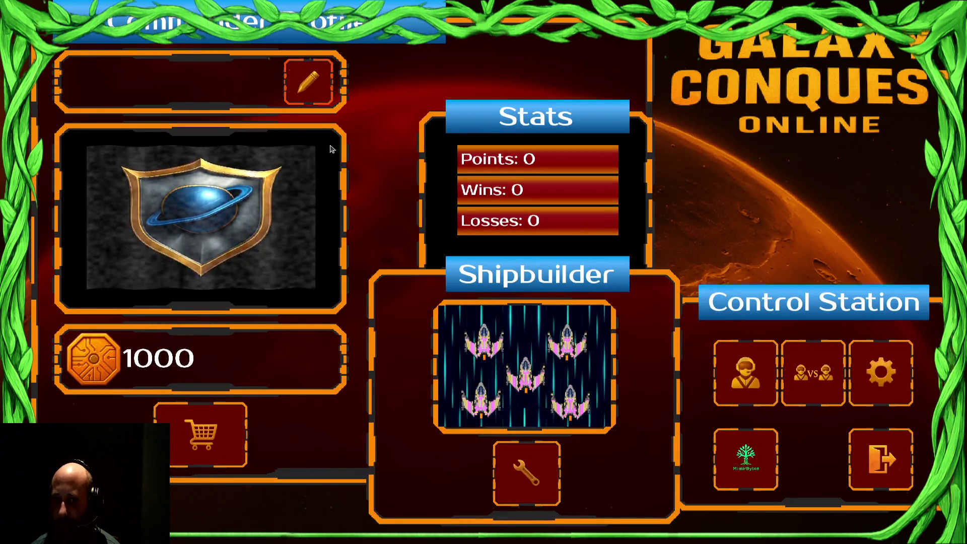
{"action": "left_click", "coordinate": [309, 82]}
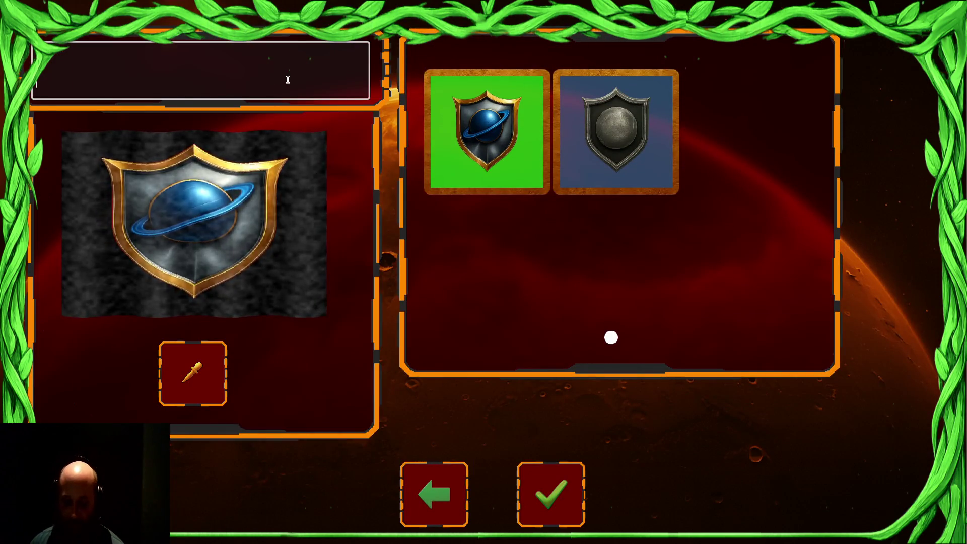
- Rename the commander to bananaphone, save the profile, and close the running game
{"action": "type", "text": "bananap"}
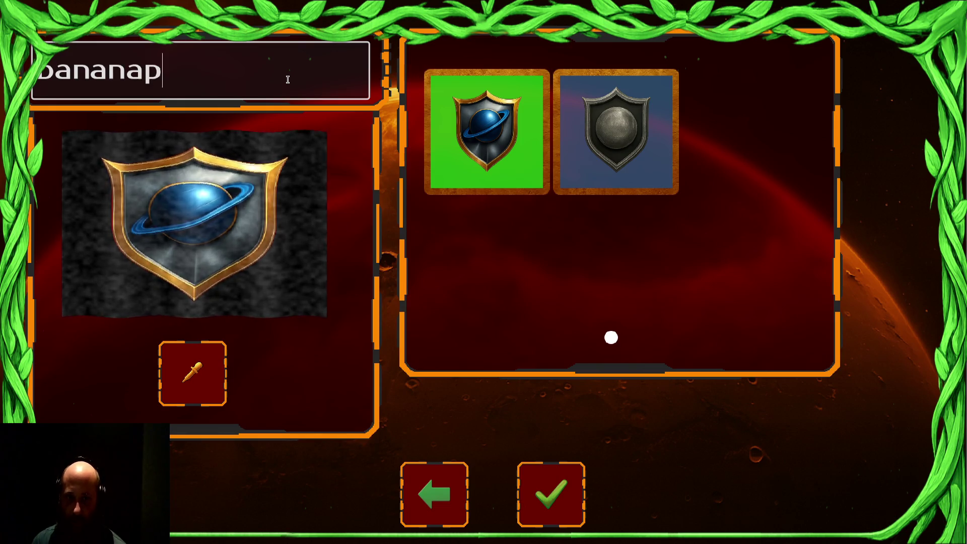
{"action": "type", "text": "hone"}
{"action": "key", "text": "Return"}
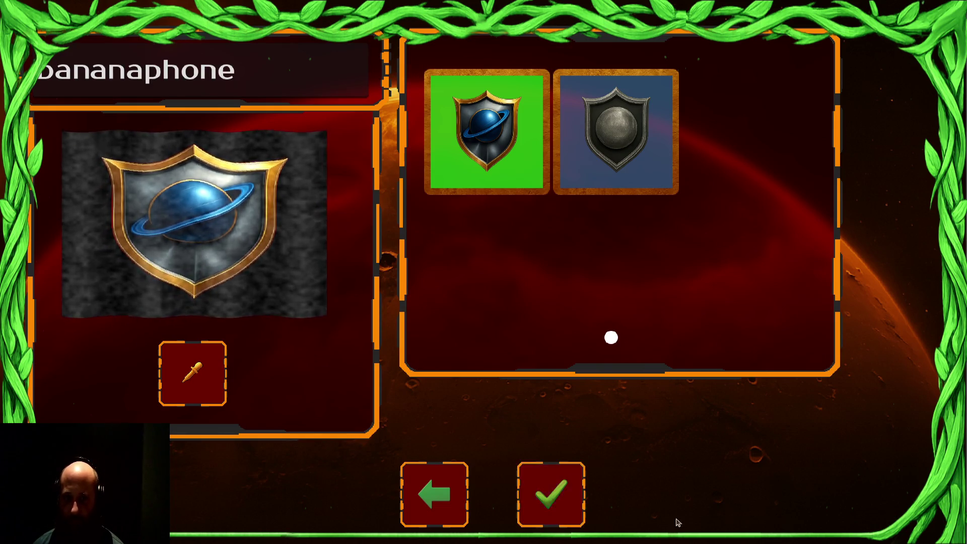
{"action": "key", "text": "Return"}
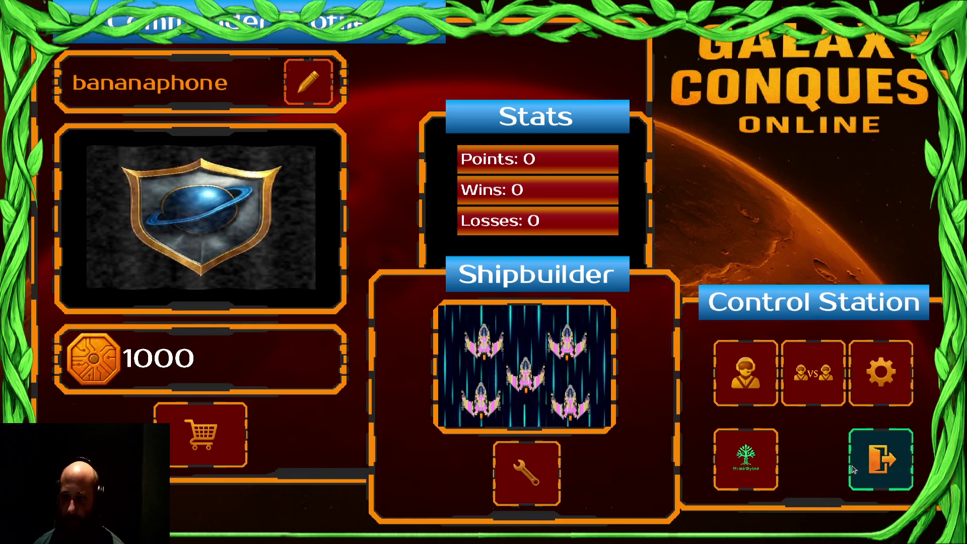
{"action": "left_click", "coordinate": [853, 470]}
{"action": "left_click", "coordinate": [50, 44]}
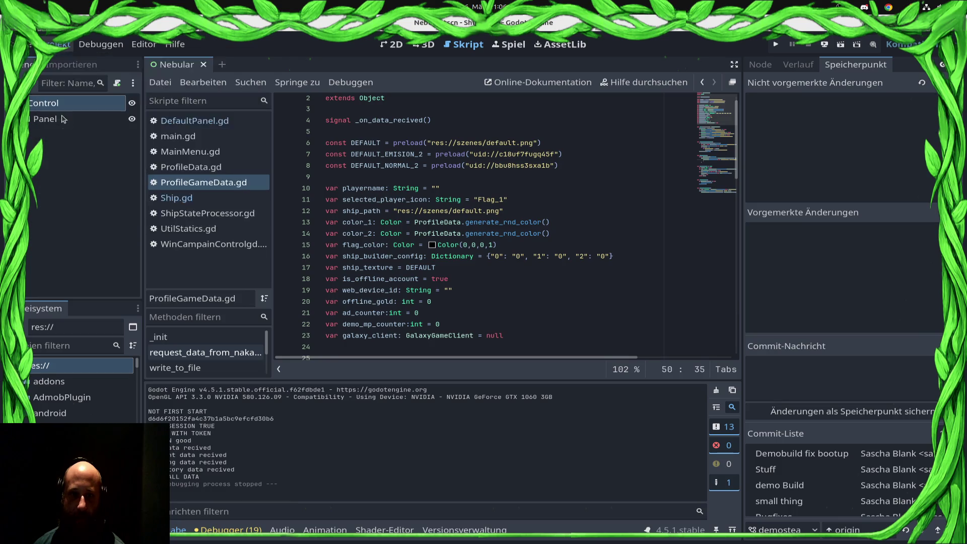
- Export the Web preset over the existing index.html in AuroraBuilds/web and dismiss the warning report
{"action": "left_click", "coordinate": [63, 119]}
{"action": "left_click", "coordinate": [194, 104]}
{"action": "left_click", "coordinate": [197, 122]}
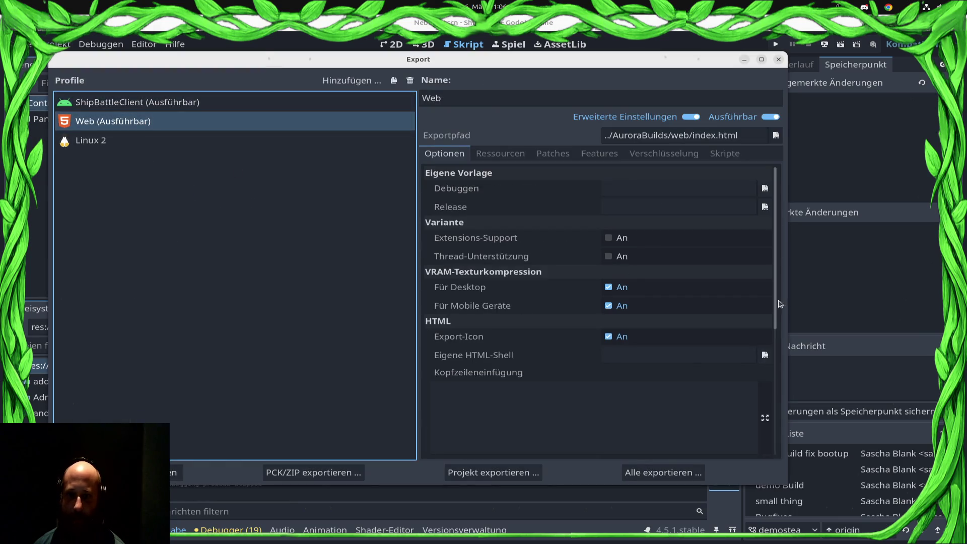
{"action": "left_click", "coordinate": [482, 471]}
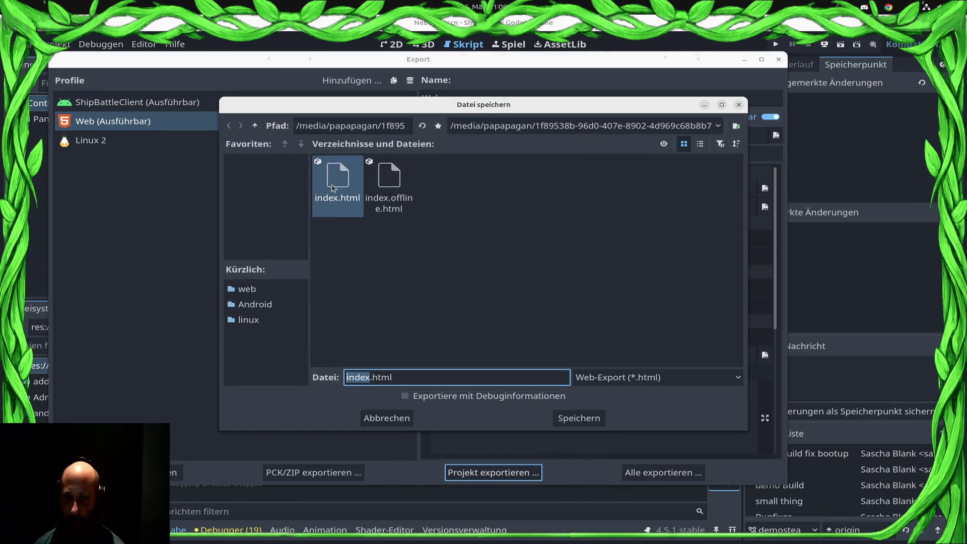
{"action": "left_click", "coordinate": [579, 418]}
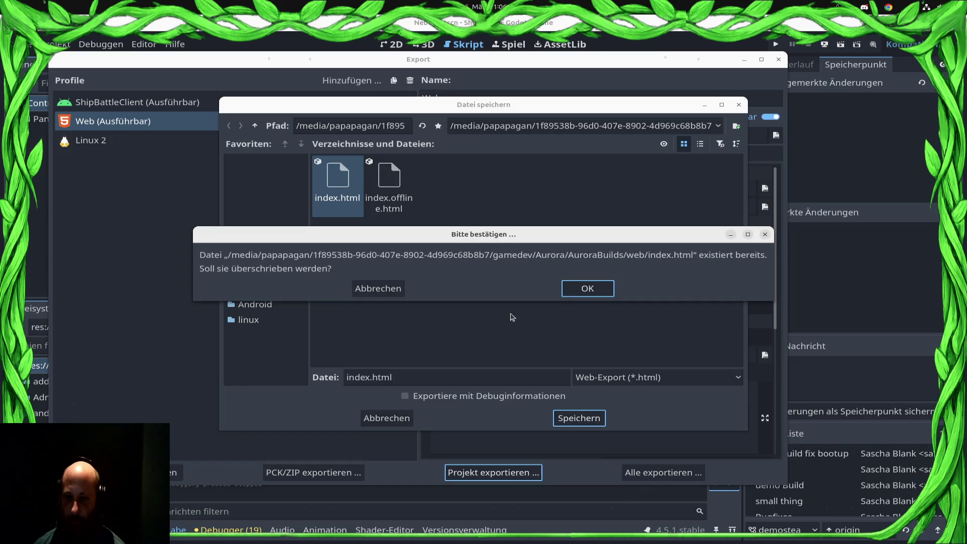
{"action": "left_click", "coordinate": [579, 288]}
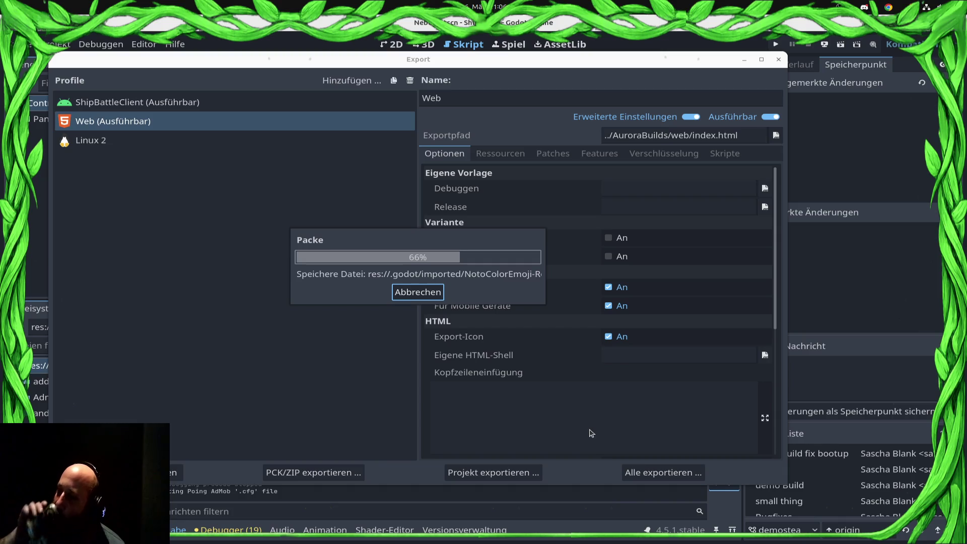
{"action": "key", "text": "super"}
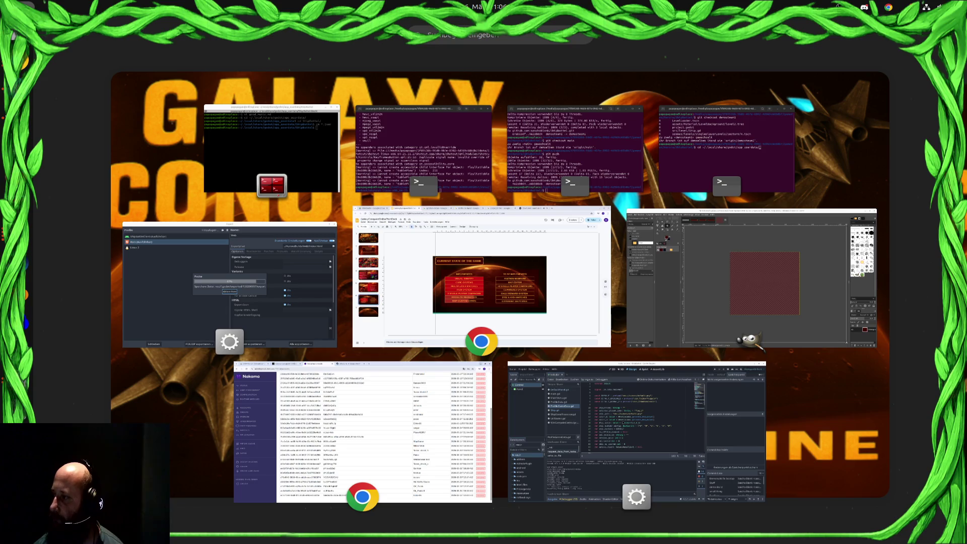
{"action": "key", "text": "super"}
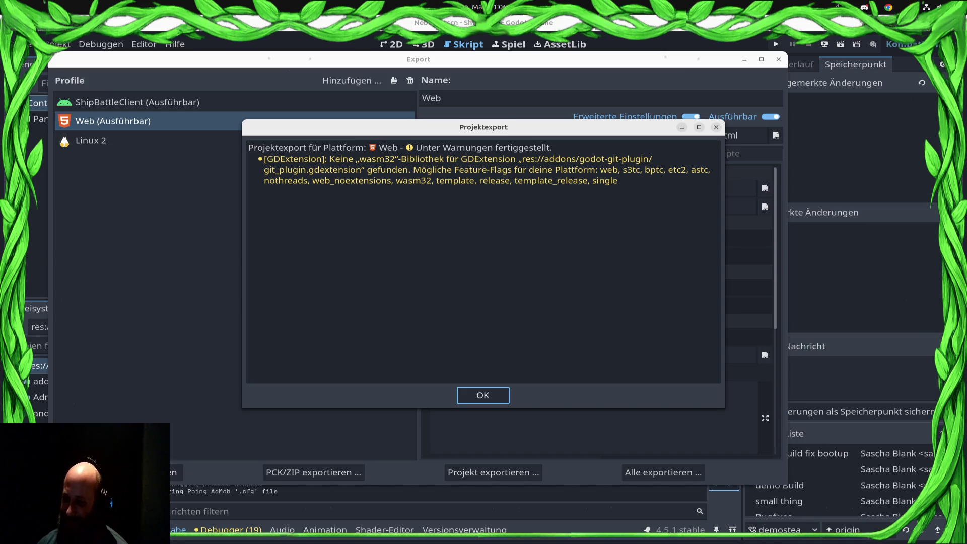
{"action": "left_click", "coordinate": [485, 398]}
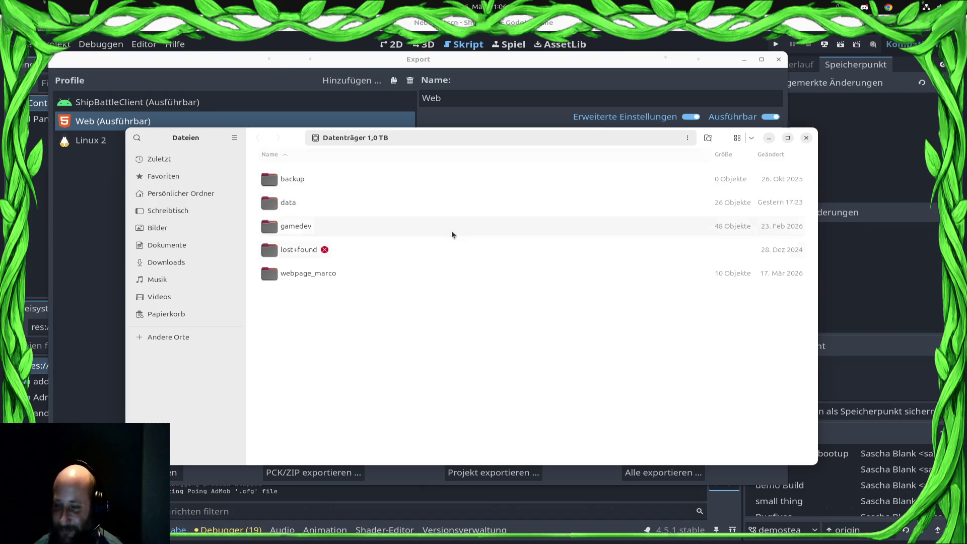
- Navigate to the gamedev/Aurora/AuroraBuilds/web folder
{"action": "double_click", "coordinate": [312, 224]}
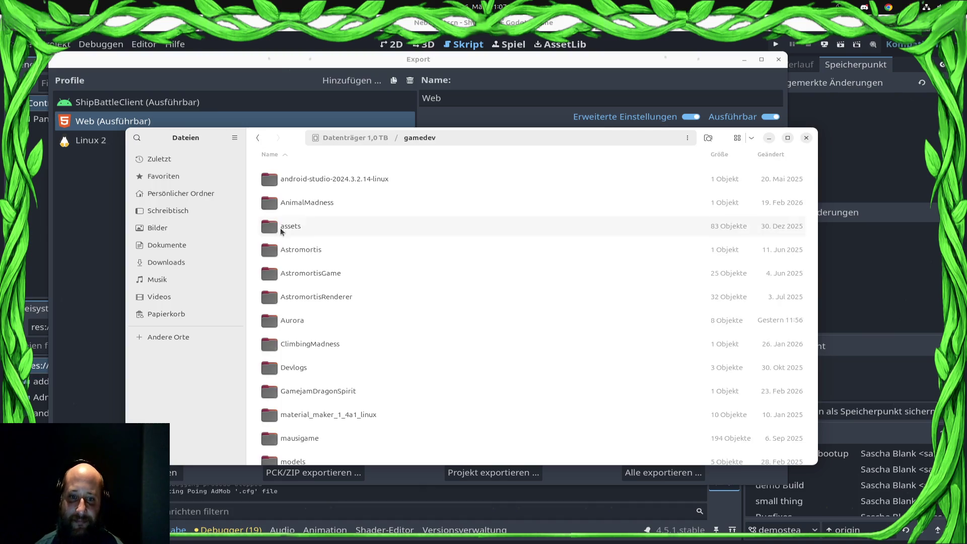
{"action": "double_click", "coordinate": [324, 325]}
{"action": "double_click", "coordinate": [304, 230]}
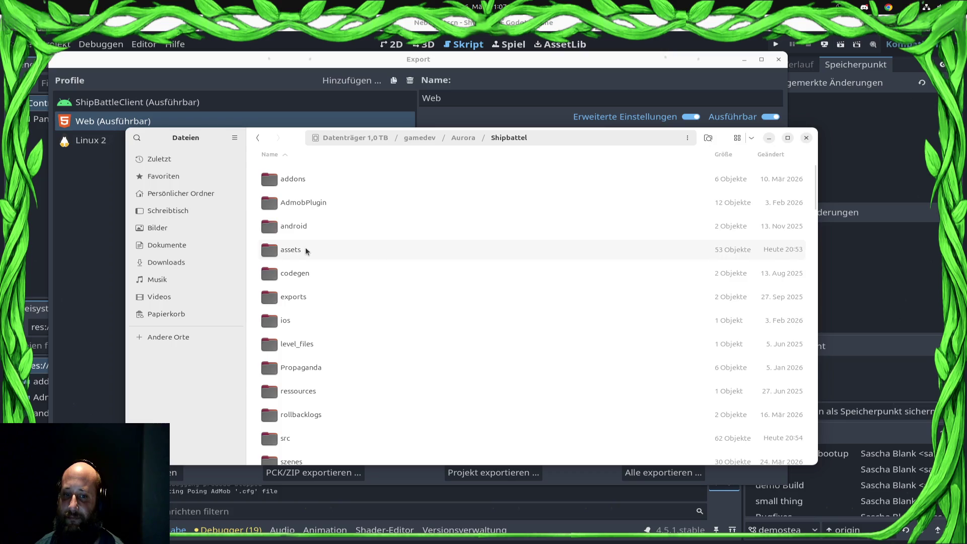
{"action": "double_click", "coordinate": [304, 250]}
{"action": "left_click", "coordinate": [509, 138]}
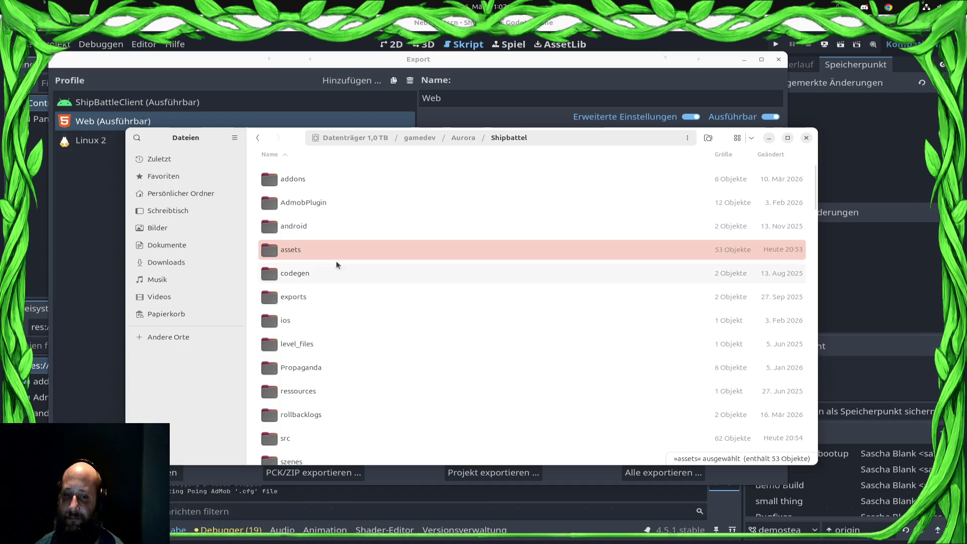
{"action": "left_click", "coordinate": [463, 138]}
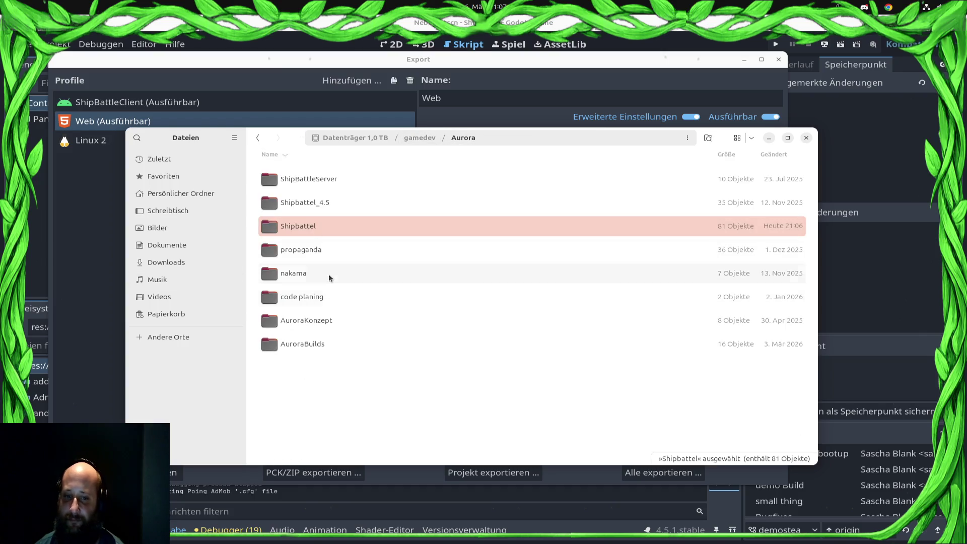
{"action": "double_click", "coordinate": [346, 345]}
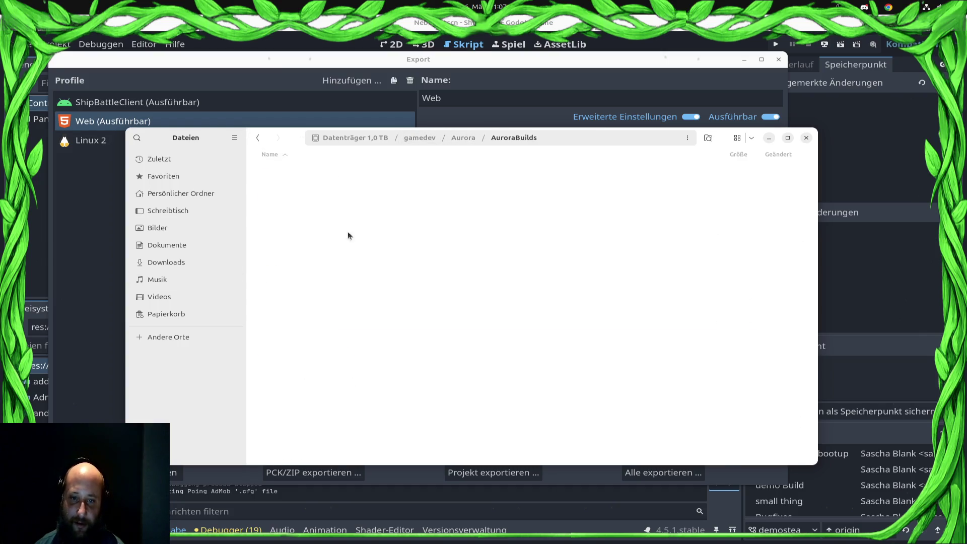
{"action": "double_click", "coordinate": [319, 300]}
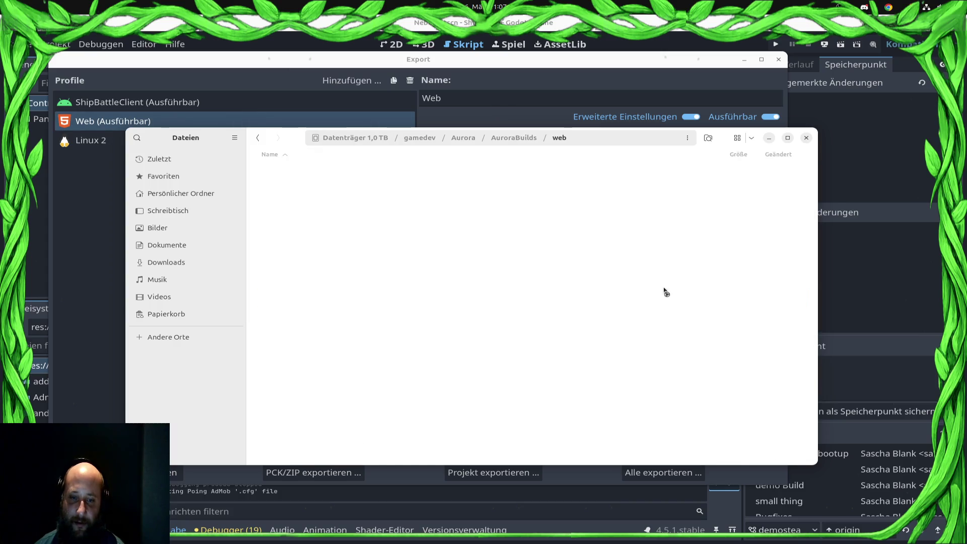
- Permanently delete the old index.zip from the web folder
{"action": "key", "text": "ctrl+a"}
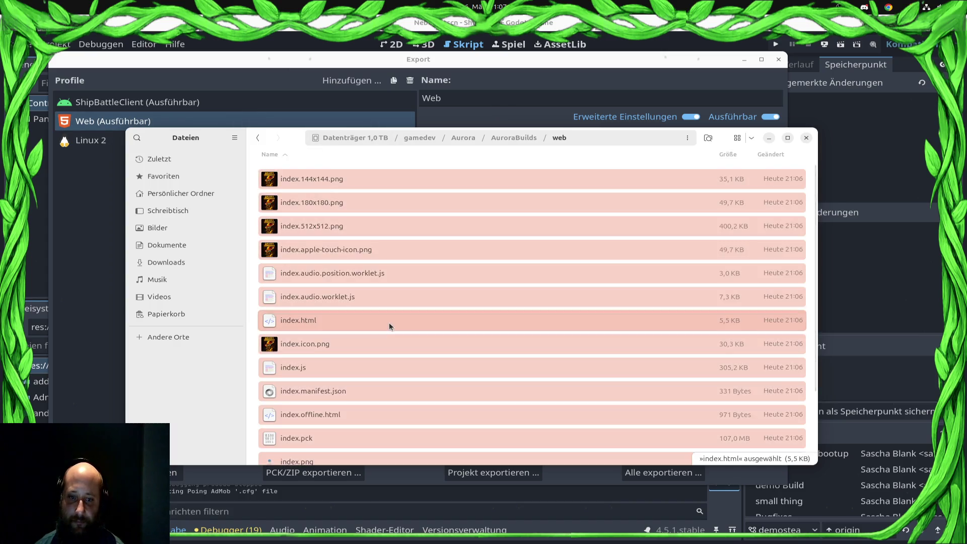
{"action": "right_click", "coordinate": [389, 323]}
{"action": "left_click", "coordinate": [330, 367]}
{"action": "scroll", "coordinate": [330, 371], "scroll_direction": "down", "scroll_amount": 3}
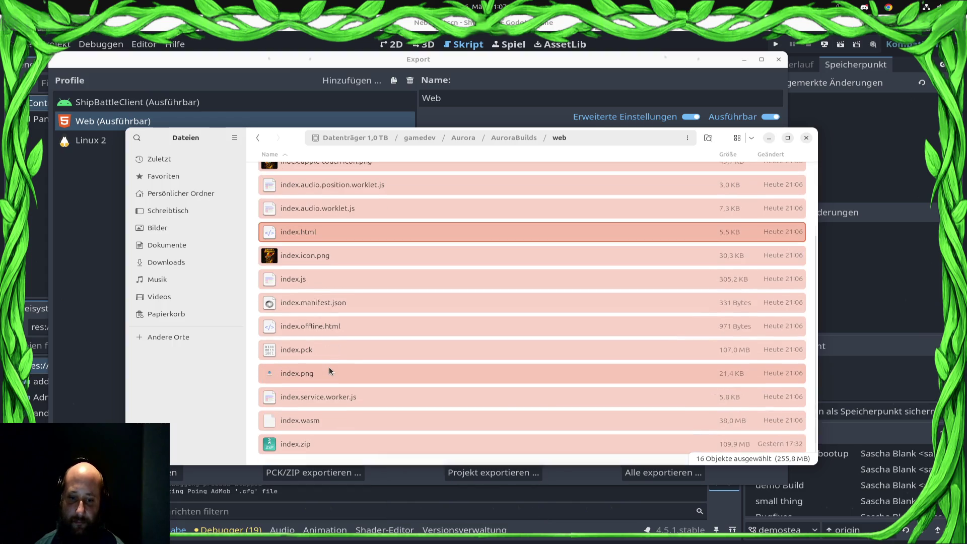
{"action": "left_click", "coordinate": [359, 449]}
{"action": "right_click", "coordinate": [360, 450]}
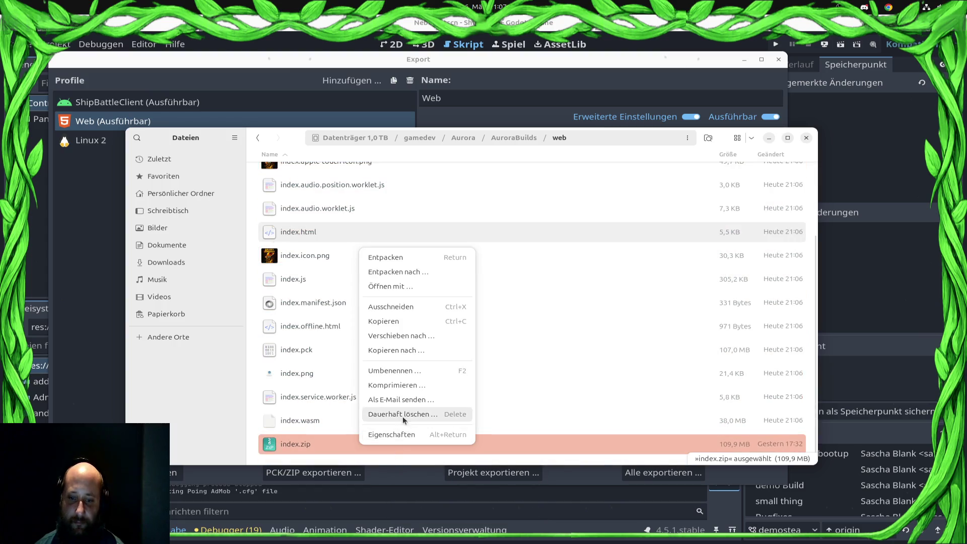
{"action": "left_click", "coordinate": [403, 415]}
{"action": "left_click", "coordinate": [537, 322]}
- Compress all 15 remaining files into GalaxyConquestOnlineWeb.zip
{"action": "key", "text": "ctrl+a"}
{"action": "right_click", "coordinate": [535, 359]}
{"action": "left_click", "coordinate": [576, 298]}
{"action": "type", "text": "Ga"}
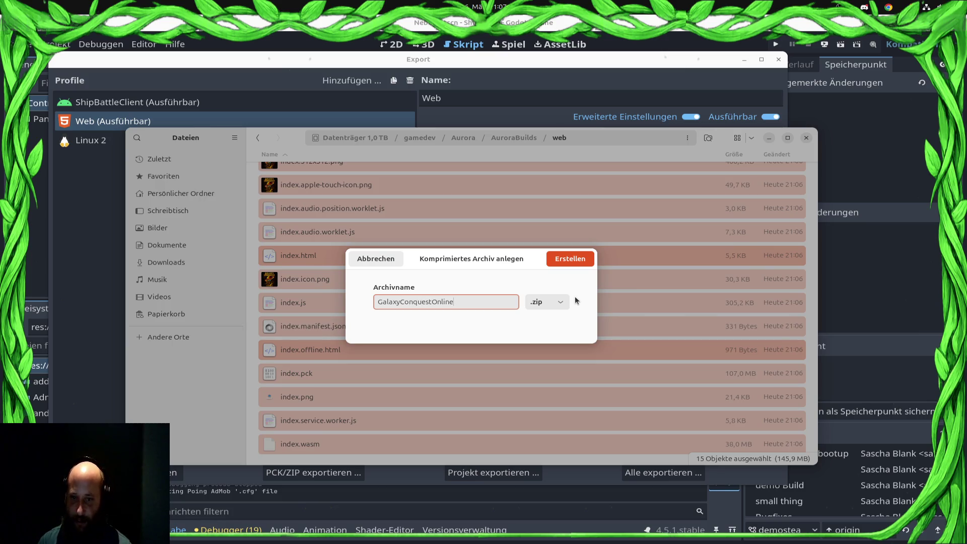
{"action": "type", "text": "b"}
{"action": "key", "text": "Return"}
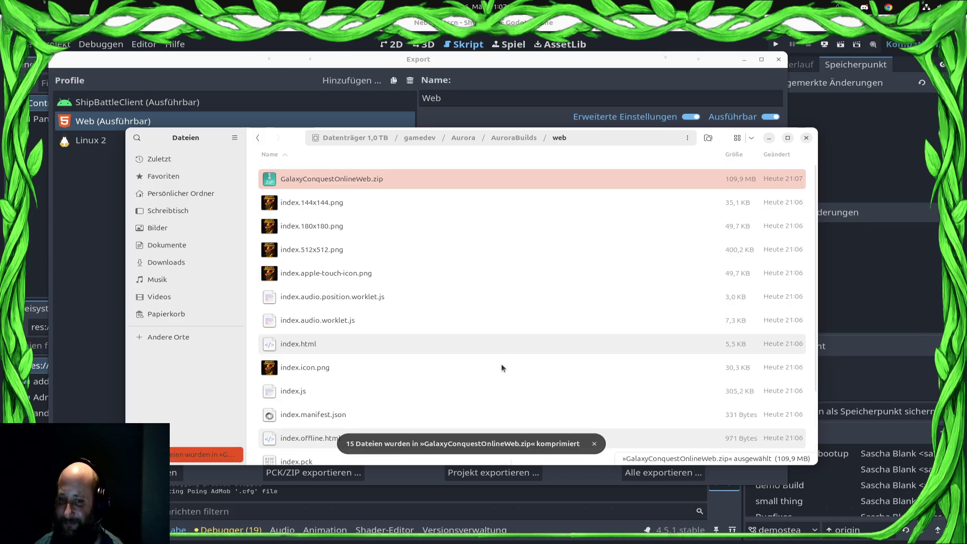
{"action": "key", "text": "alt+Tab"}
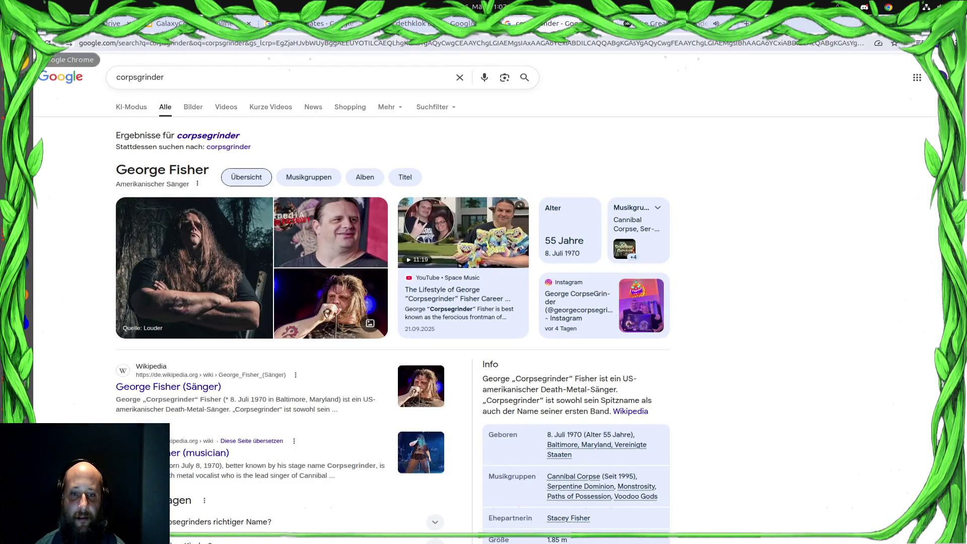
- Open a new browser tab and load the itch.io home page
{"action": "left_click", "coordinate": [22, 59]}
{"action": "left_click", "coordinate": [633, 254]}
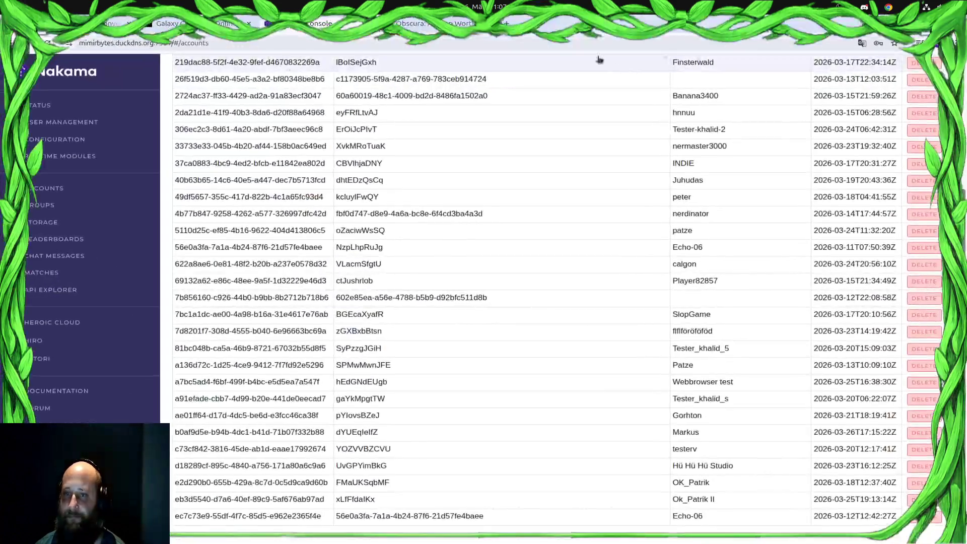
{"action": "key", "text": "ctrl+t"}
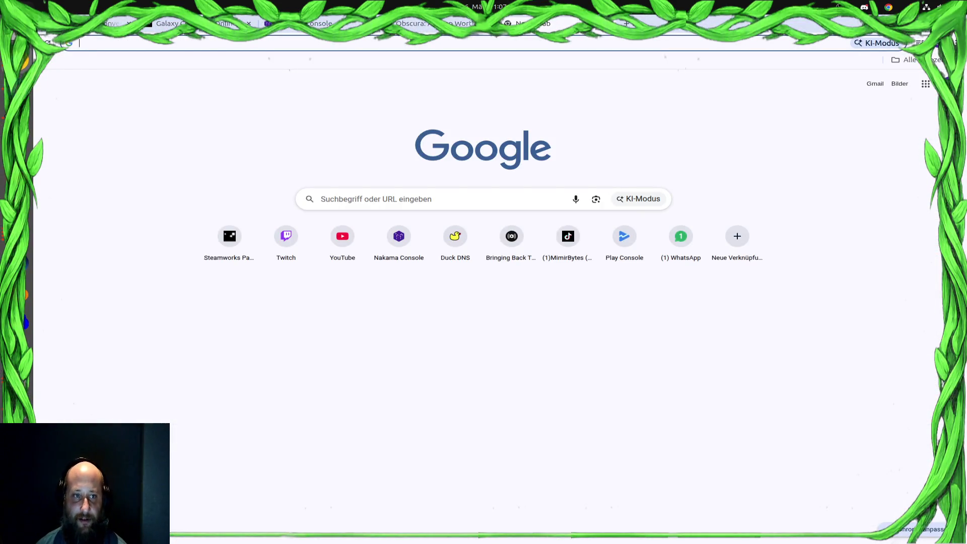
{"action": "left_click", "coordinate": [23, 60]}
{"action": "left_click", "coordinate": [650, 302]}
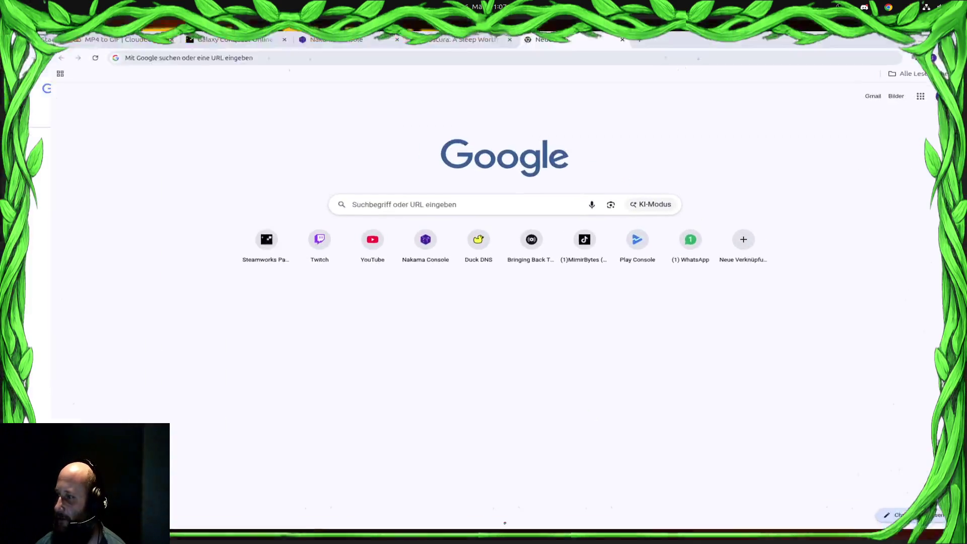
{"action": "key", "text": "alt+Tab"}
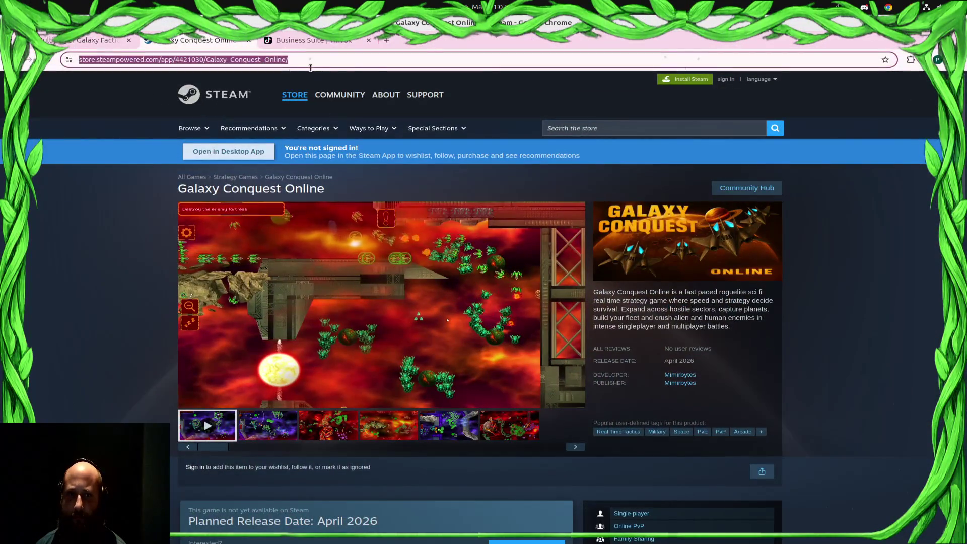
{"action": "type", "text": "itch"}
{"action": "key", "text": "Return"}
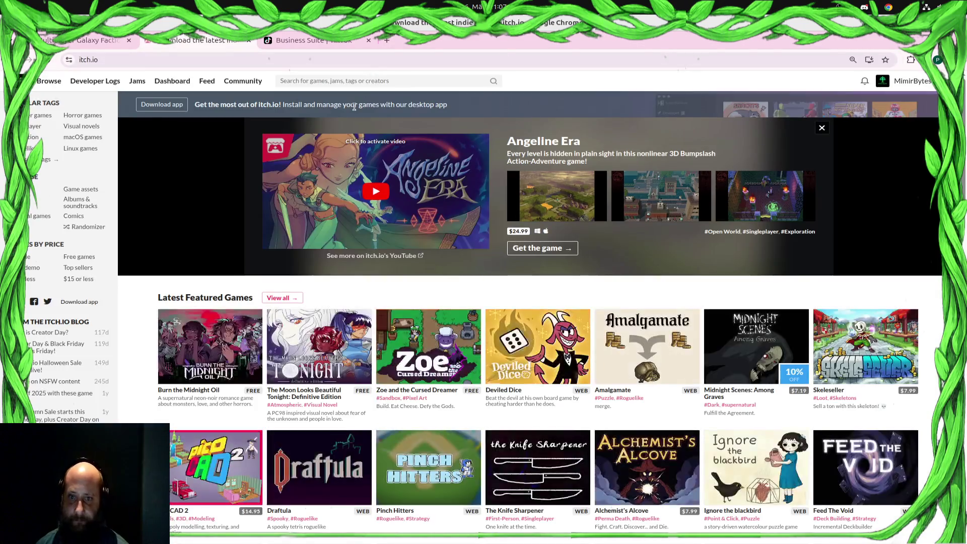
- Go from the studio profile to Galaxy Conquest Online and open its Edit game page
{"action": "left_click", "coordinate": [898, 82]}
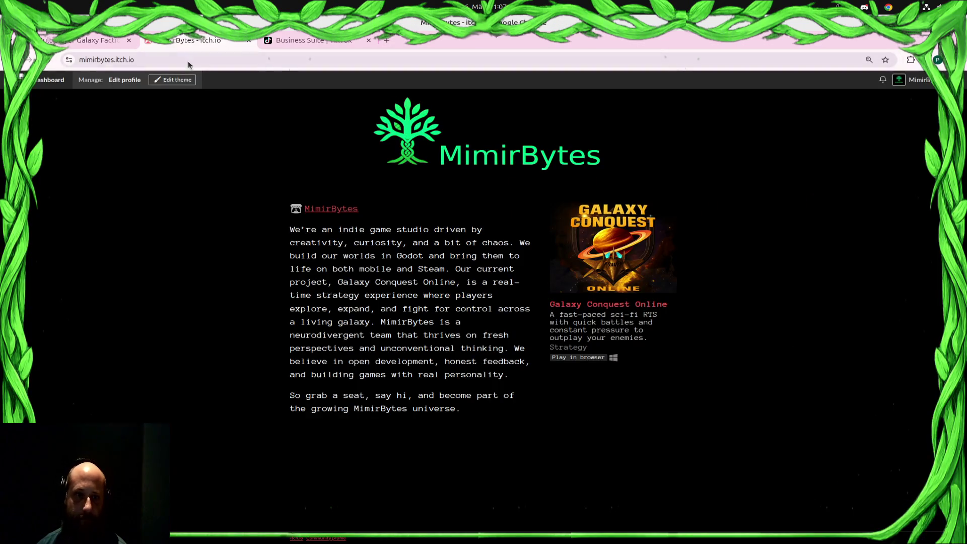
{"action": "left_click", "coordinate": [592, 229]}
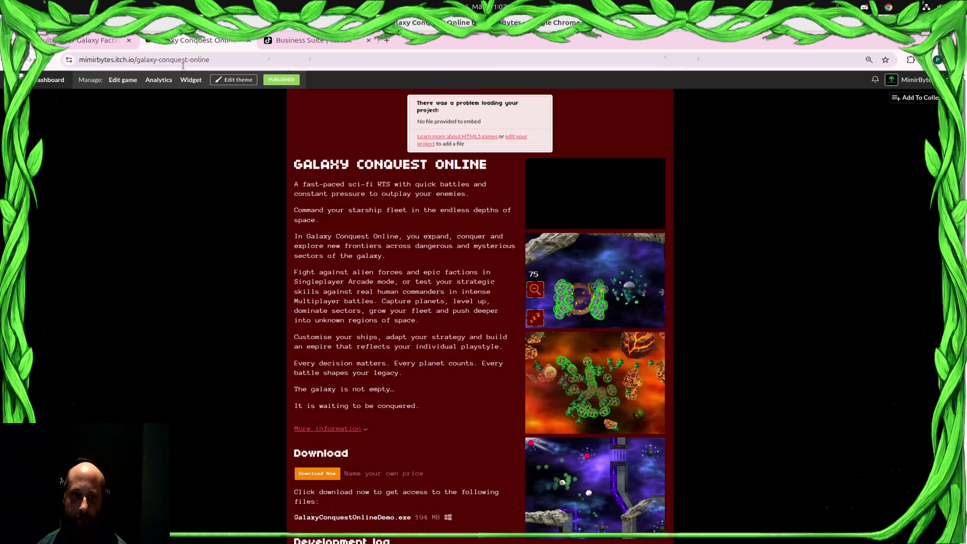
{"action": "left_click", "coordinate": [123, 80]}
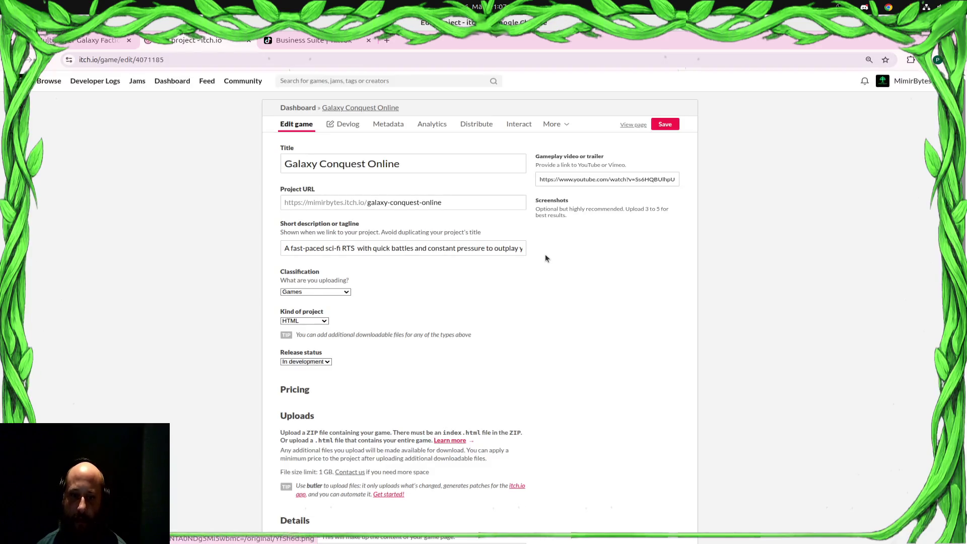
- Delete the GalaxyConquestOnlineDemo.exe upload from the itch.io project
{"action": "scroll", "coordinate": [462, 298], "scroll_direction": "down", "scroll_amount": 7}
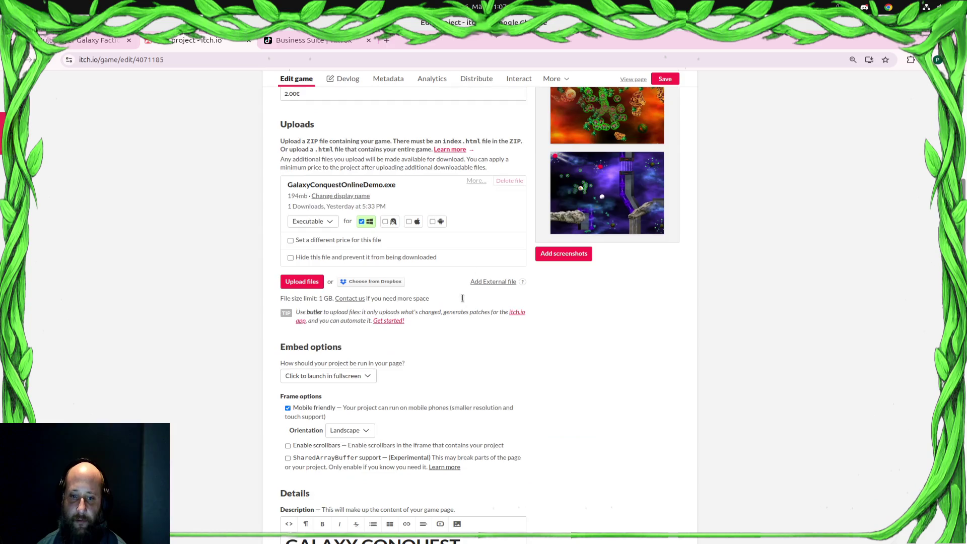
{"action": "left_click", "coordinate": [508, 180]}
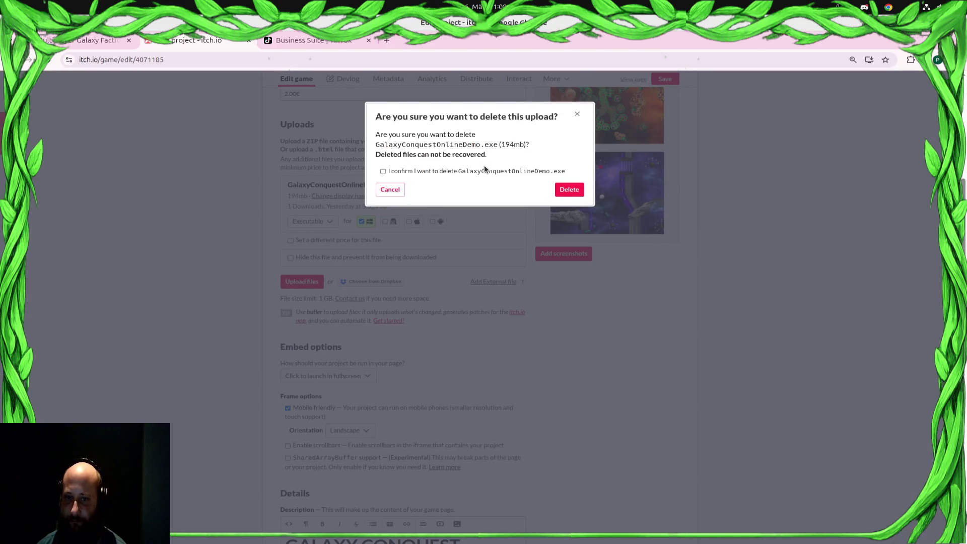
{"action": "left_click", "coordinate": [570, 190]}
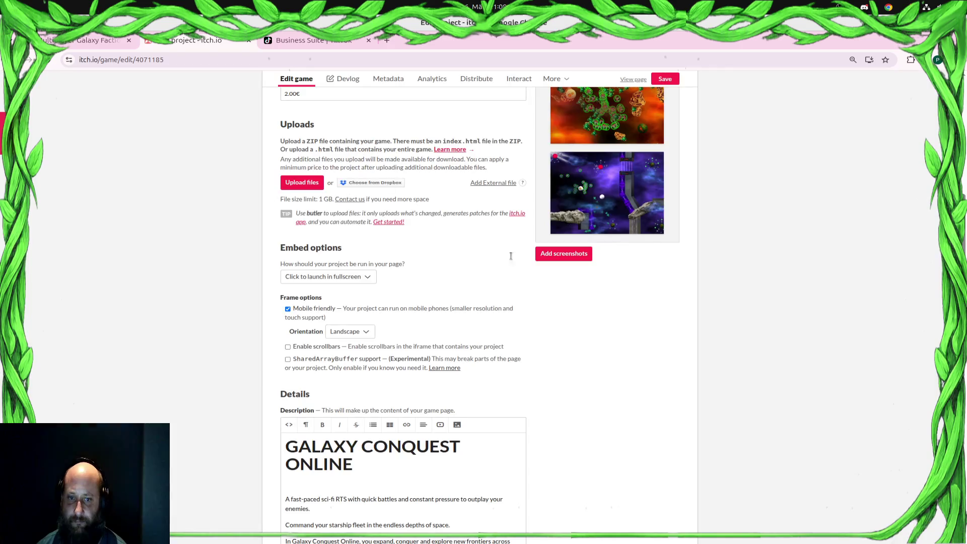
- Upload GalaxyConquestOnlineWeb.zip from AuroraBuilds/web, mark it playable in the browser, and save
{"action": "left_click", "coordinate": [303, 183]}
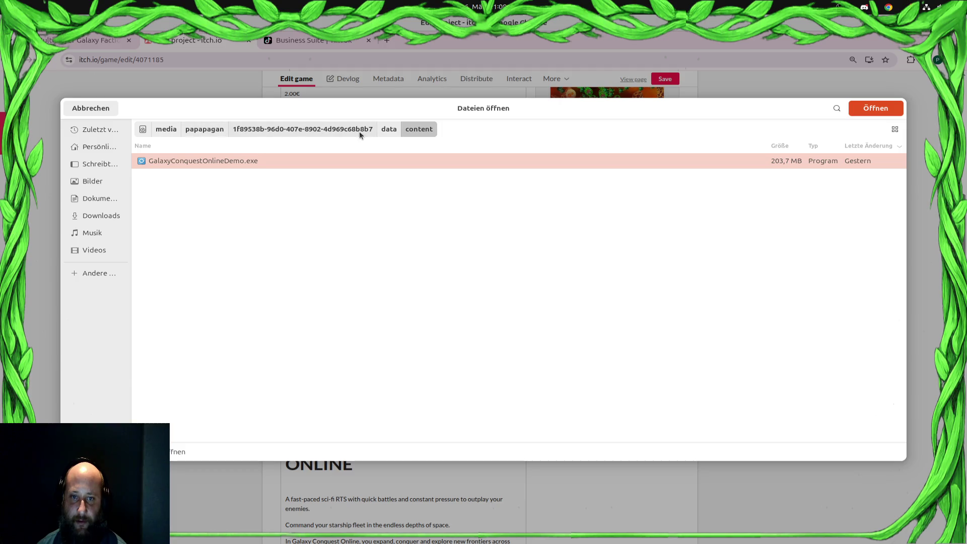
{"action": "left_click", "coordinate": [363, 131]}
{"action": "double_click", "coordinate": [186, 194]}
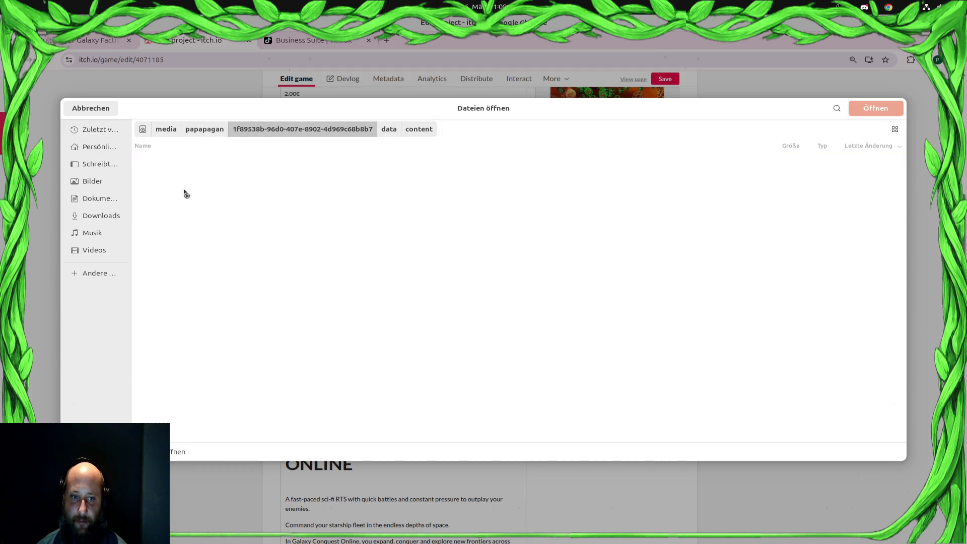
{"action": "double_click", "coordinate": [182, 158]}
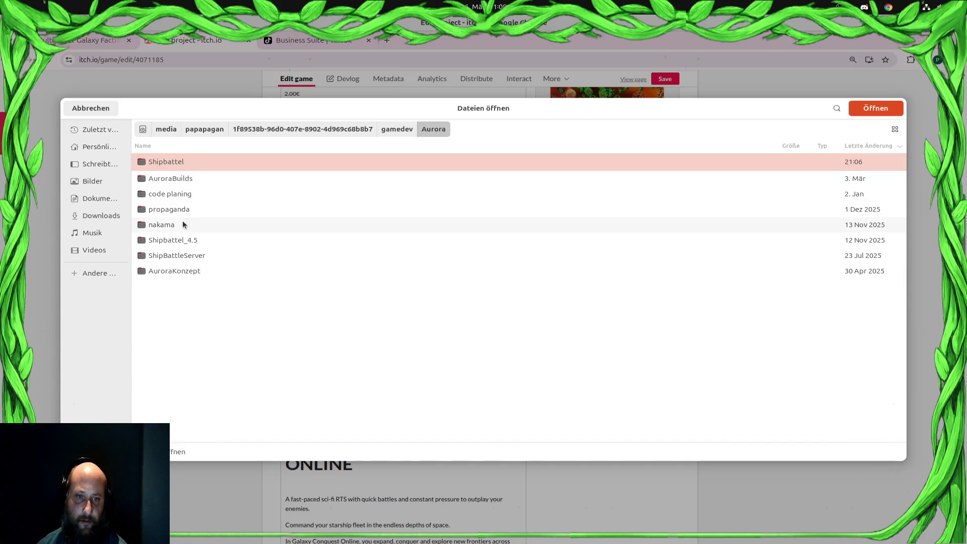
{"action": "double_click", "coordinate": [187, 179]}
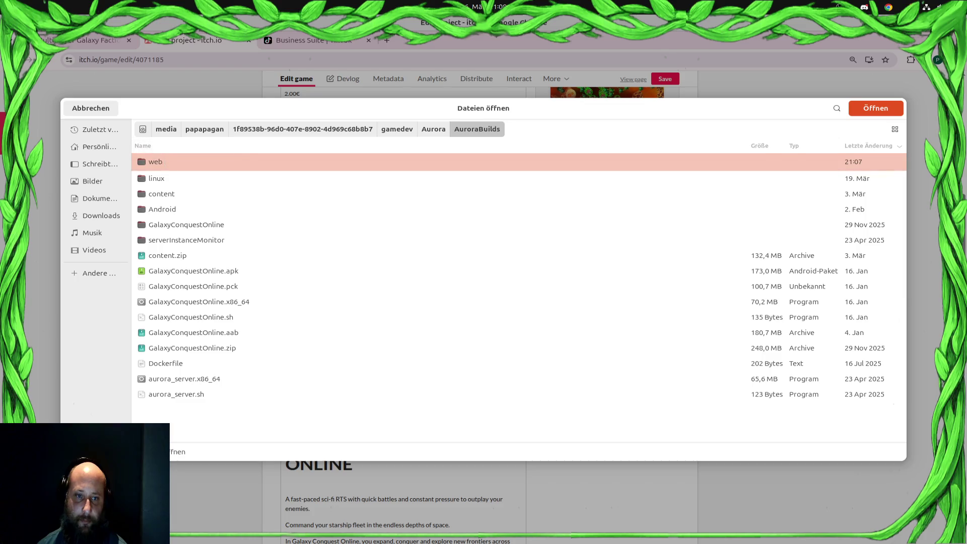
{"action": "double_click", "coordinate": [199, 162]}
{"action": "double_click", "coordinate": [198, 164]}
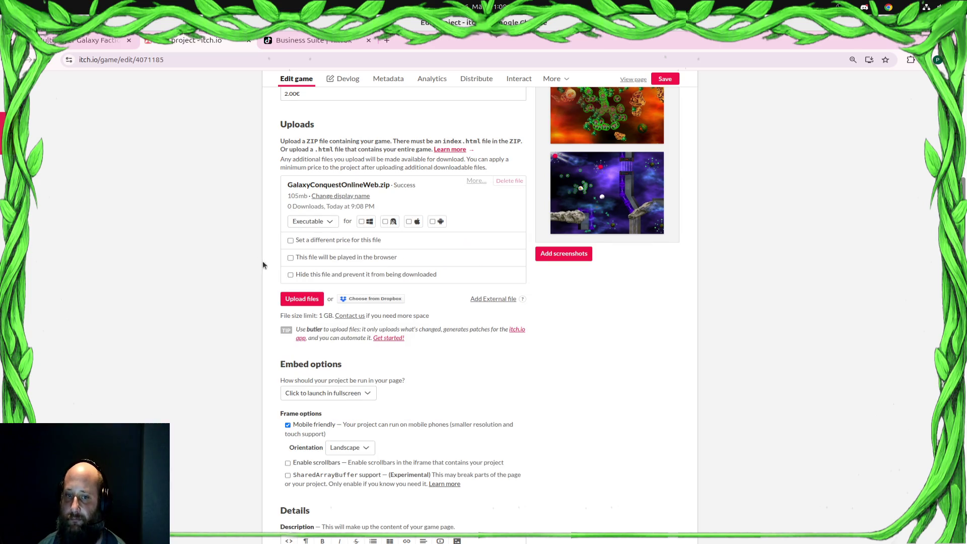
{"action": "left_click", "coordinate": [290, 257]}
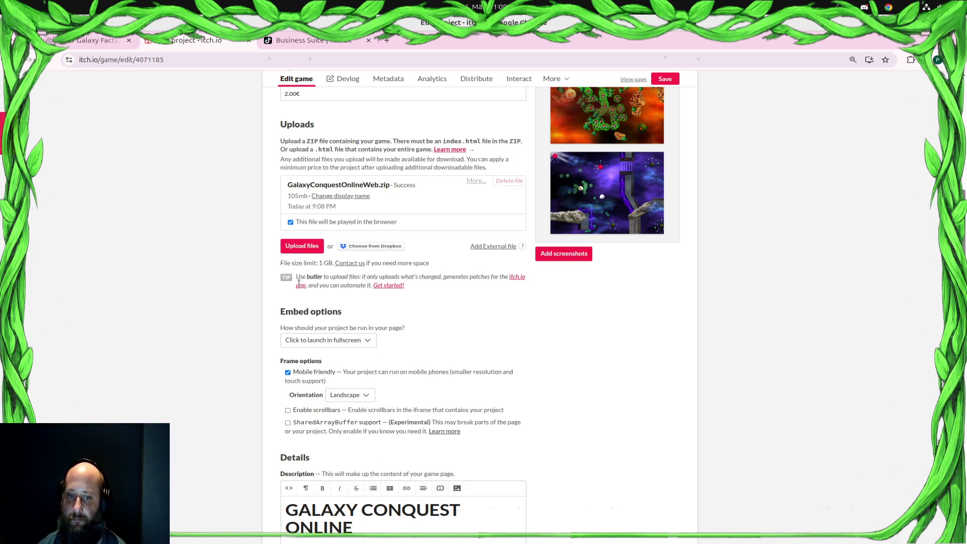
{"action": "left_click", "coordinate": [664, 78]}
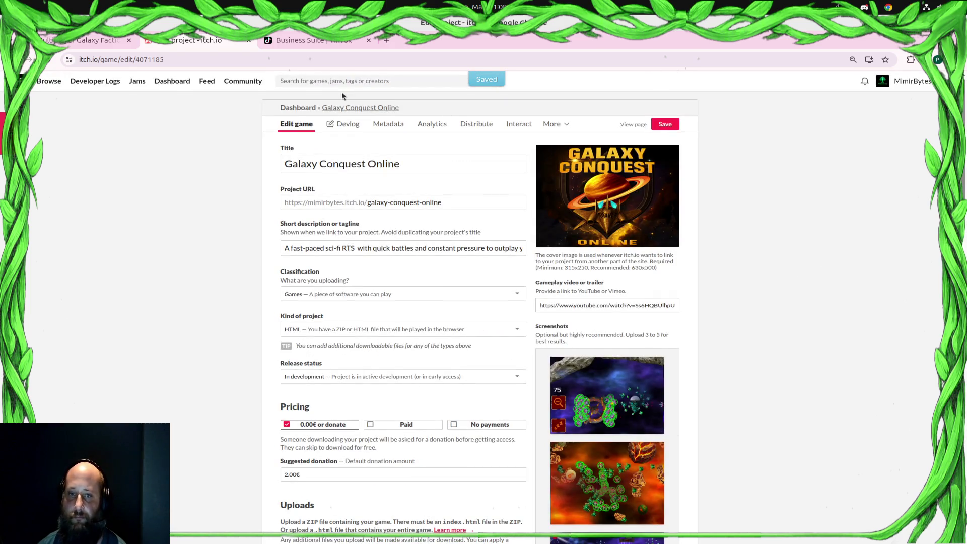
- Open the Galaxy Conquest Online page from the profile, dismiss the update notice, and run the game
{"action": "left_click", "coordinate": [917, 82]}
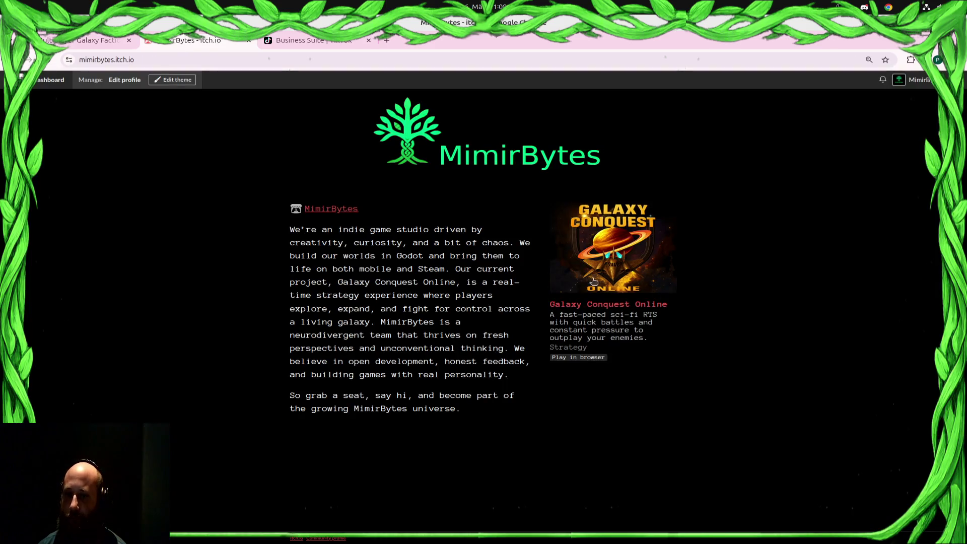
{"action": "left_click", "coordinate": [632, 256]}
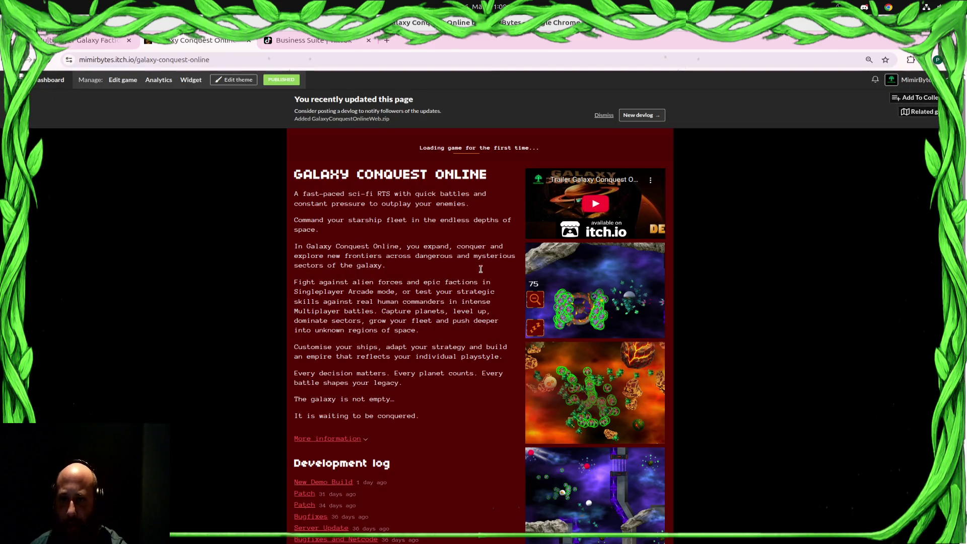
{"action": "left_click", "coordinate": [604, 116]}
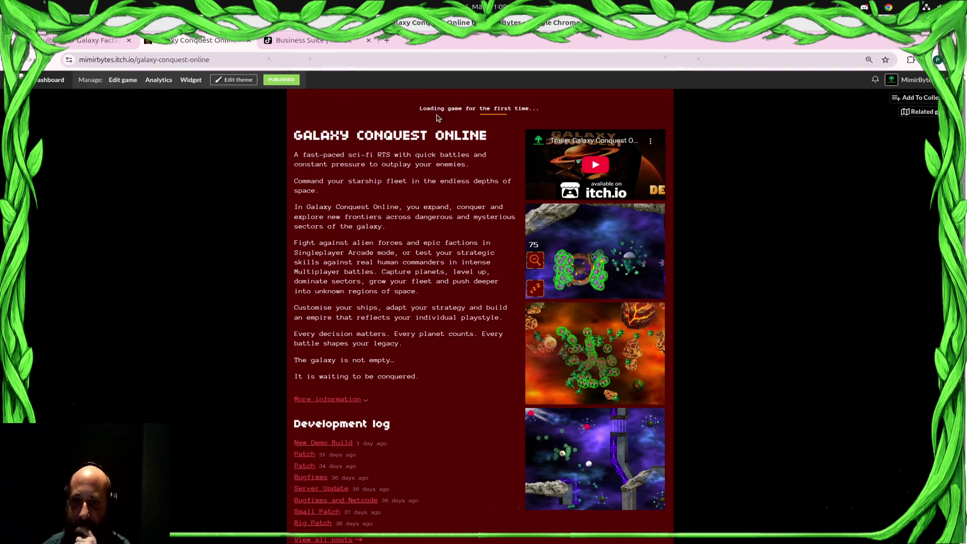
{"action": "left_click", "coordinate": [459, 163]}
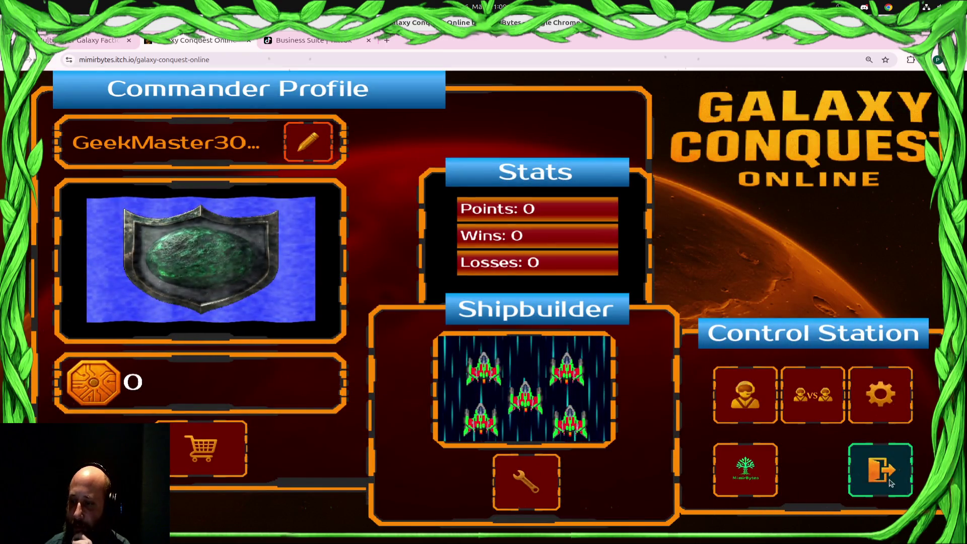
- Open the copied Galaxy Conquest Online page URL in a new, maximized incognito window
{"action": "left_click", "coordinate": [251, 61]}
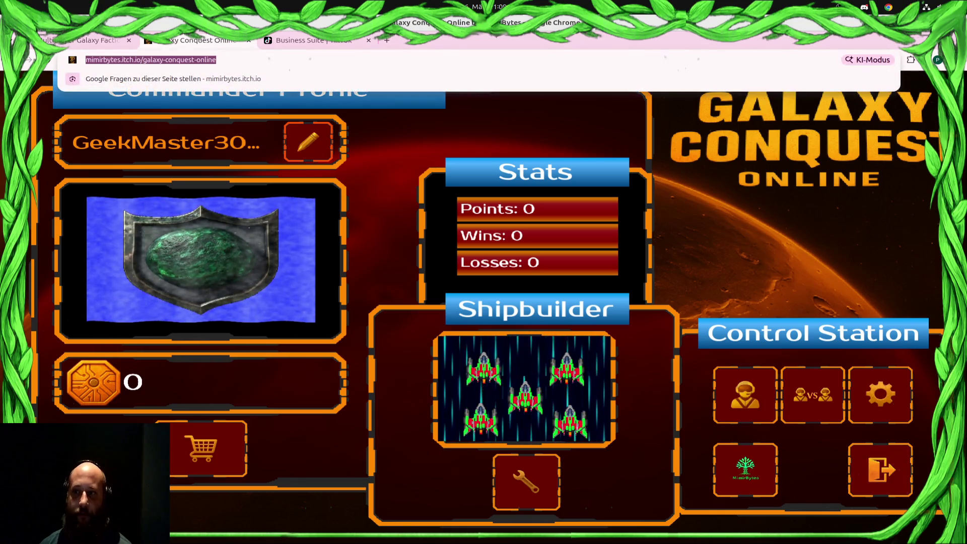
{"action": "left_click", "coordinate": [954, 59]}
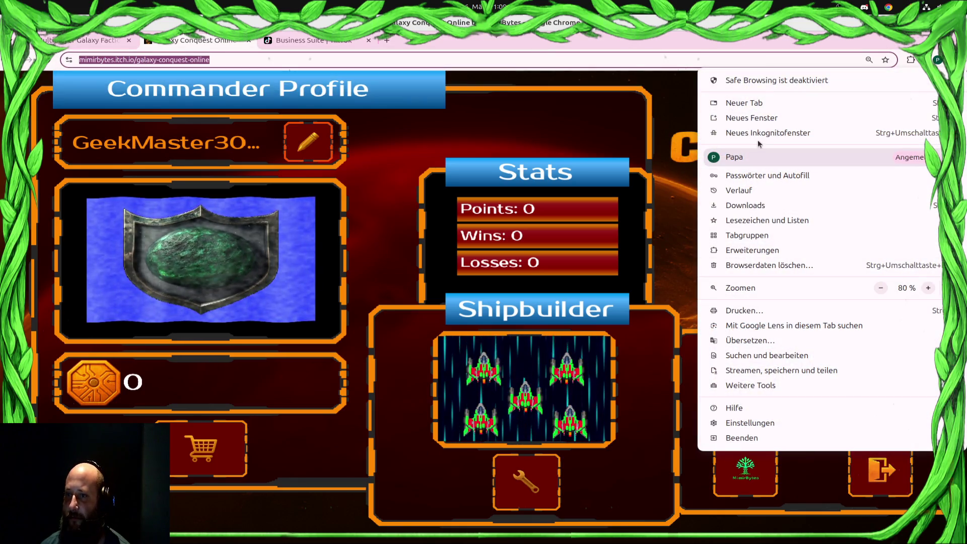
{"action": "left_click", "coordinate": [756, 132]}
{"action": "type", "text": "https://mimirbytes.itch.io/galaxy-conquest-online"}
{"action": "key", "text": "Return"}
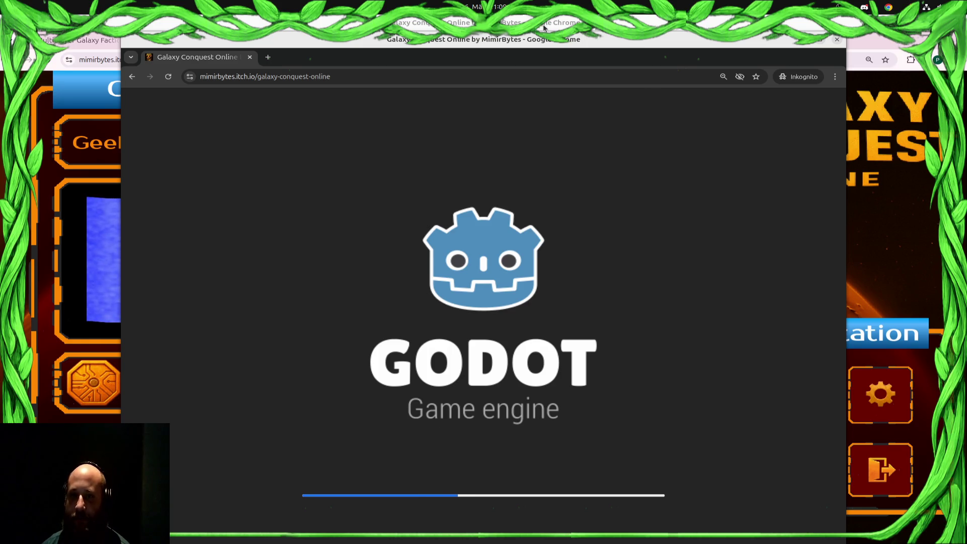
{"action": "key", "text": "super+Up"}
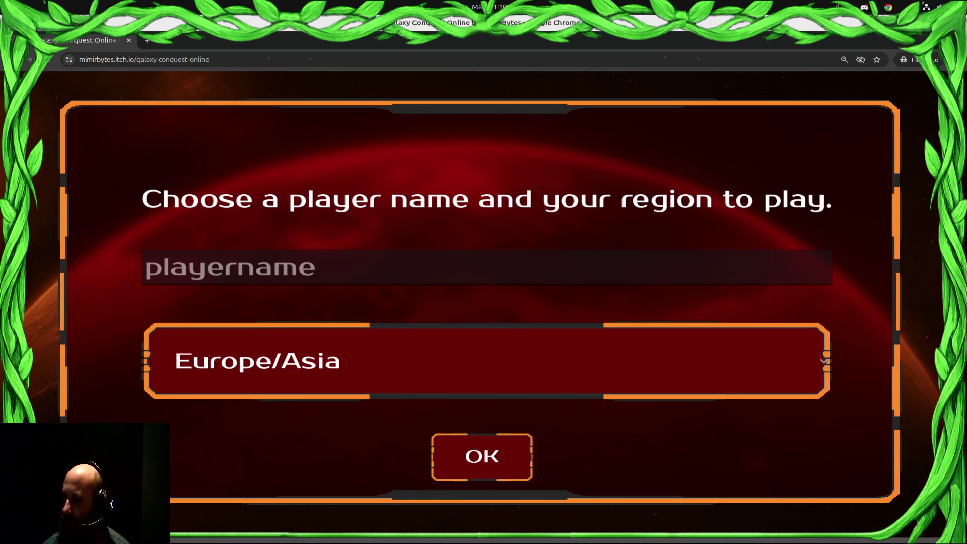
- Create a player in the Europe/Asia region, reach the Commander Profile, then switch to the regular browser
{"action": "left_click", "coordinate": [537, 274]}
{"action": "type", "text": "duderiino7776"}
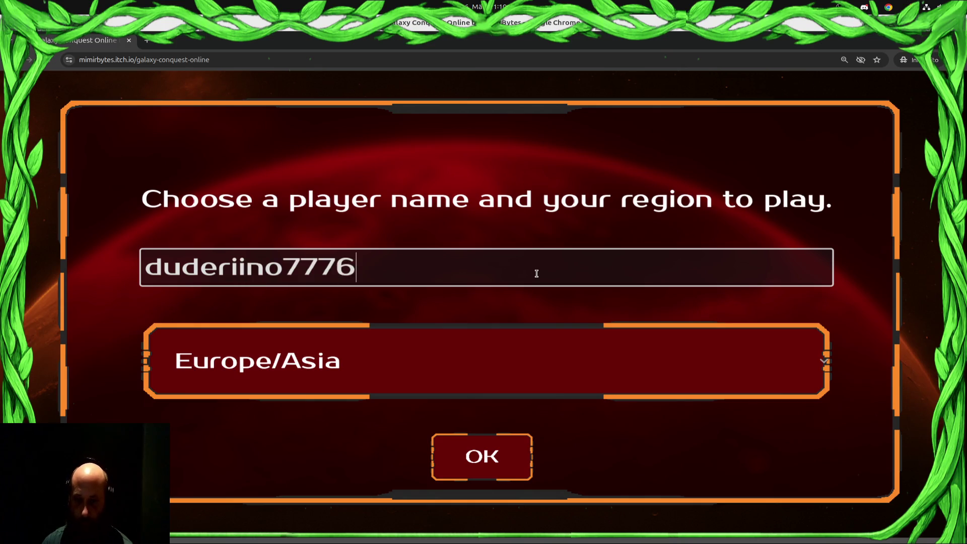
{"action": "left_click", "coordinate": [516, 458]}
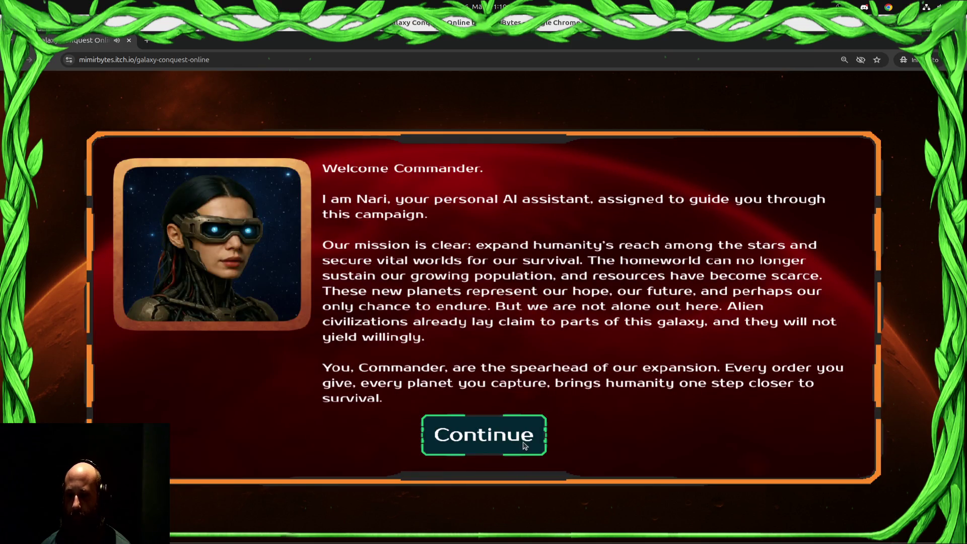
{"action": "left_click", "coordinate": [524, 445]}
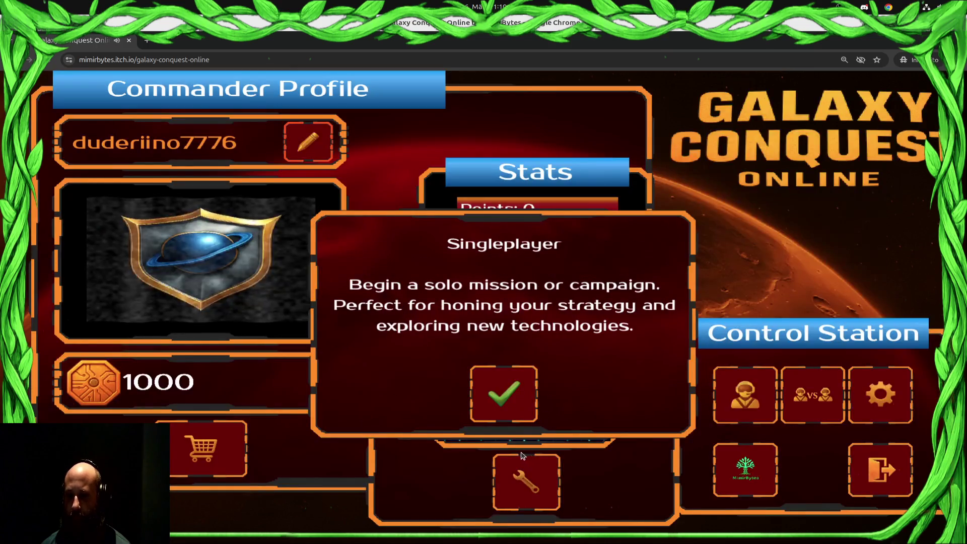
{"action": "left_click", "coordinate": [813, 395]}
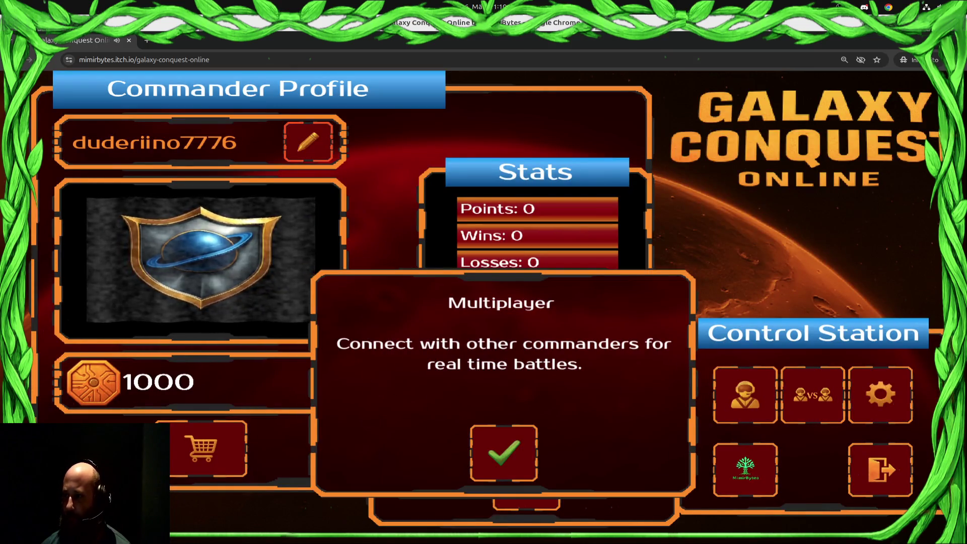
{"action": "key", "text": "alt+Tab"}
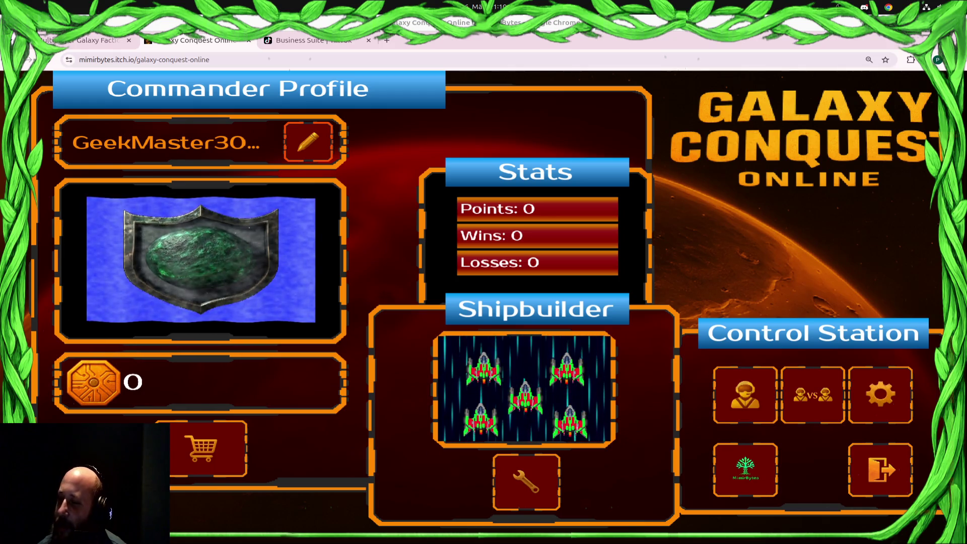
- Open the Project Nightfall Discord chat from the dock on the right screen edge
{"action": "mouse_move", "coordinate": [932, 272]}
{"action": "left_click", "coordinate": [906, 211]}
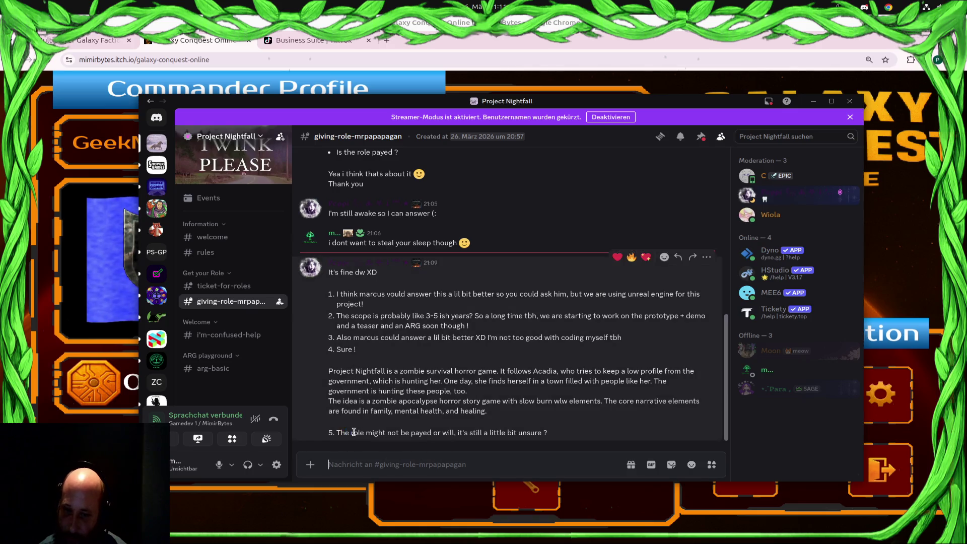
- Highlight the payment and 3-5 year scope lines, draft a decline reply, then clear it
{"action": "left_click_drag", "start_coordinate": [346, 432], "coordinate": [547, 432]}
{"action": "left_click_drag", "start_coordinate": [425, 316], "coordinate": [479, 316]}
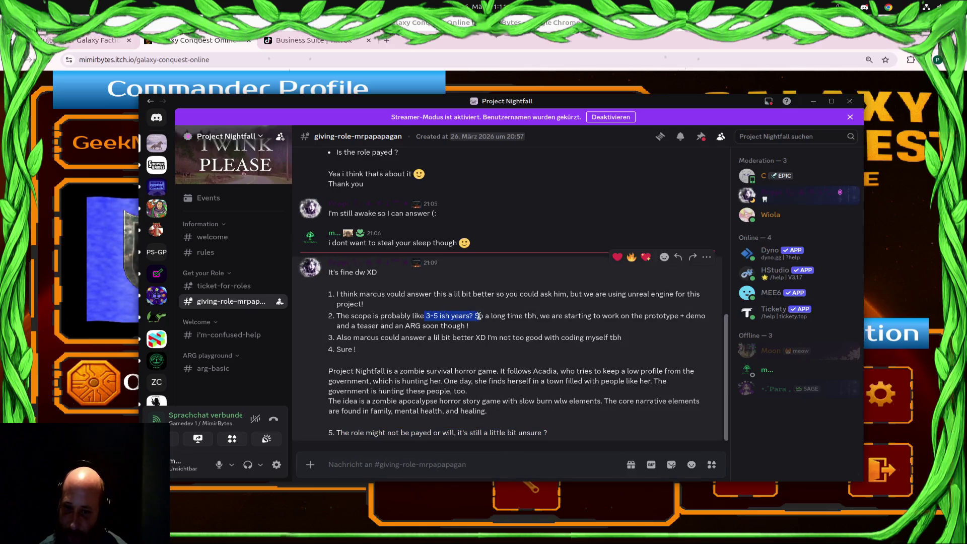
{"action": "left_click", "coordinate": [484, 466]}
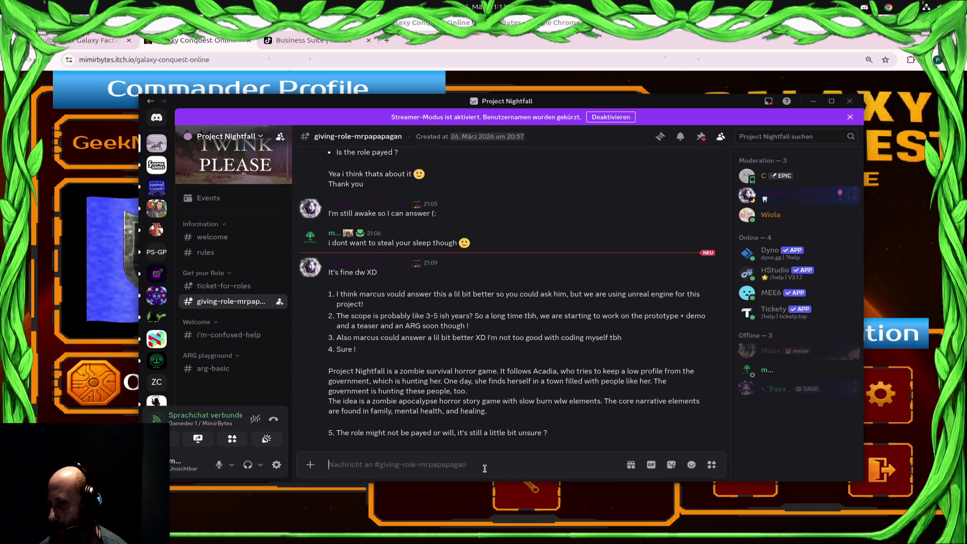
{"action": "type", "text": "sorry"}
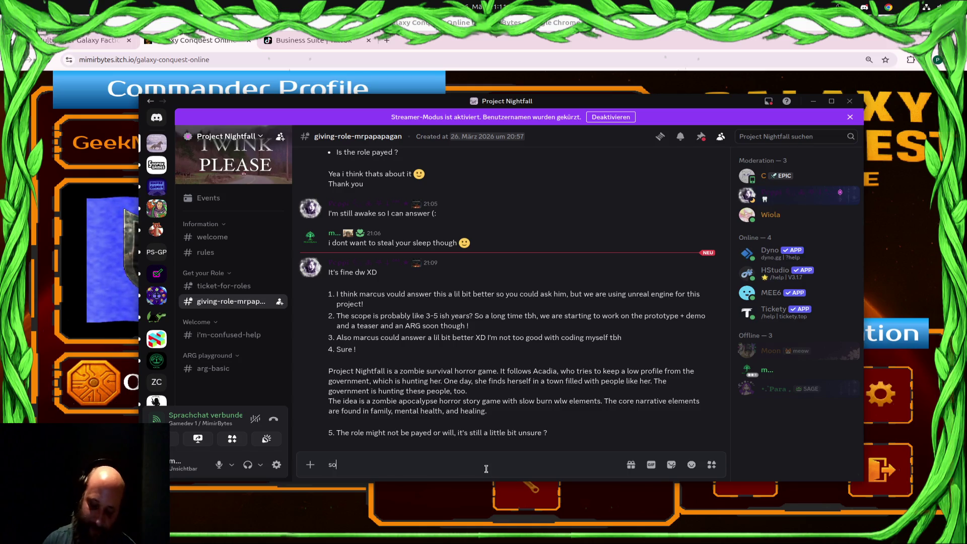
{"action": "type", "text": "e"}
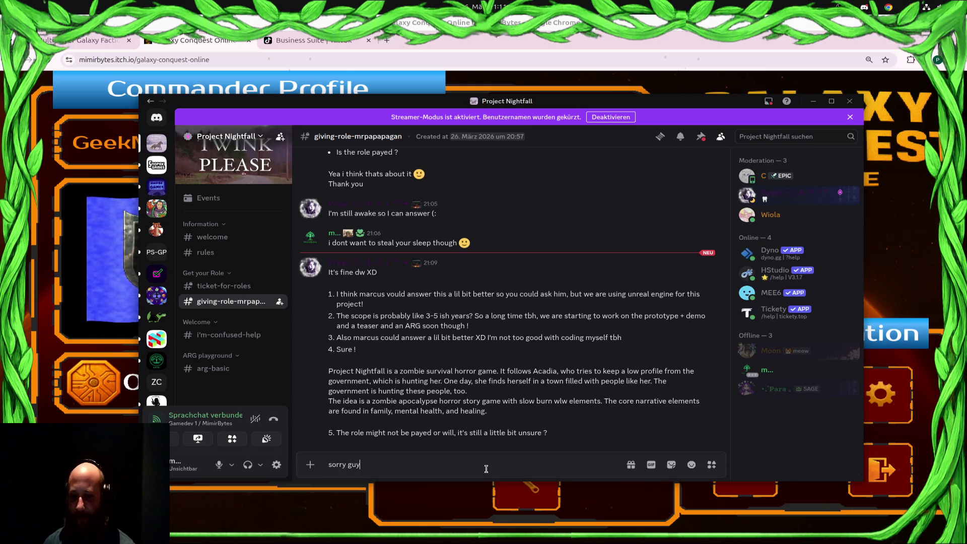
{"action": "type", "text": " ca"}
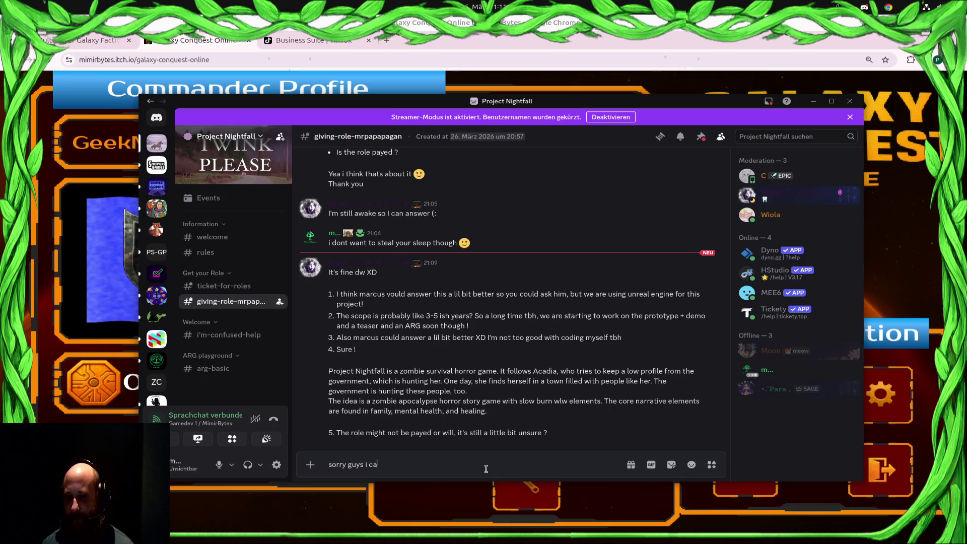
{"action": "type", "text": "and i am not w"}
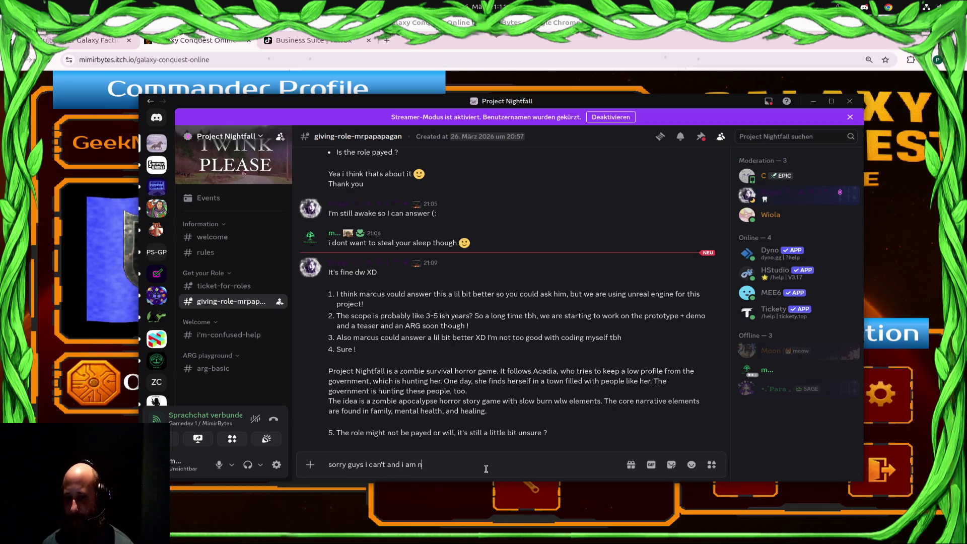
{"action": "type", "text": "ing to "}
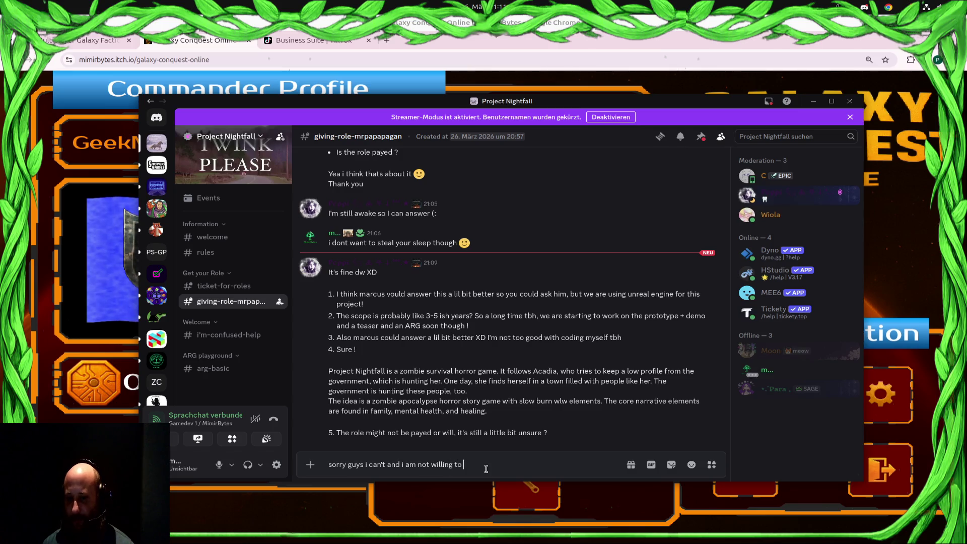
{"action": "type", "text": "mmit for"}
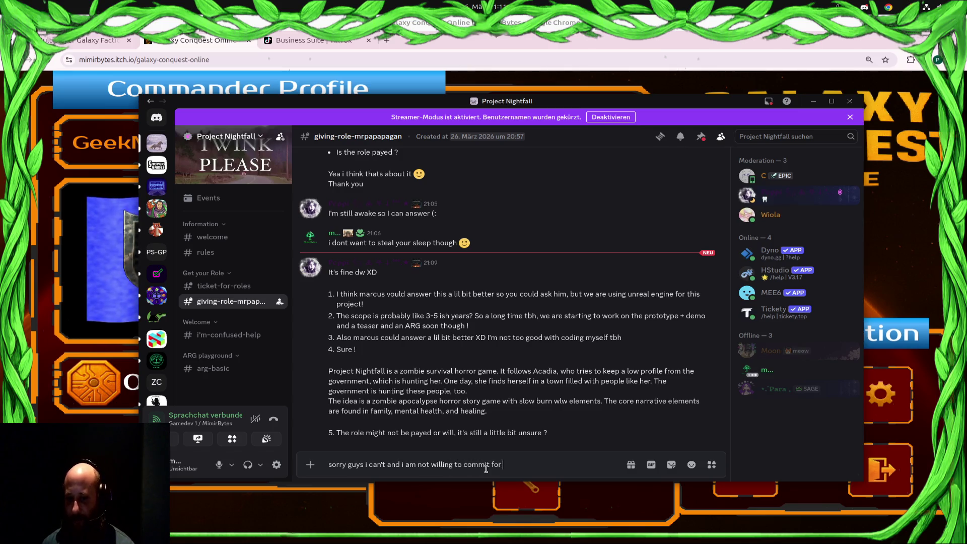
{"action": "type", "text": "that kind o"}
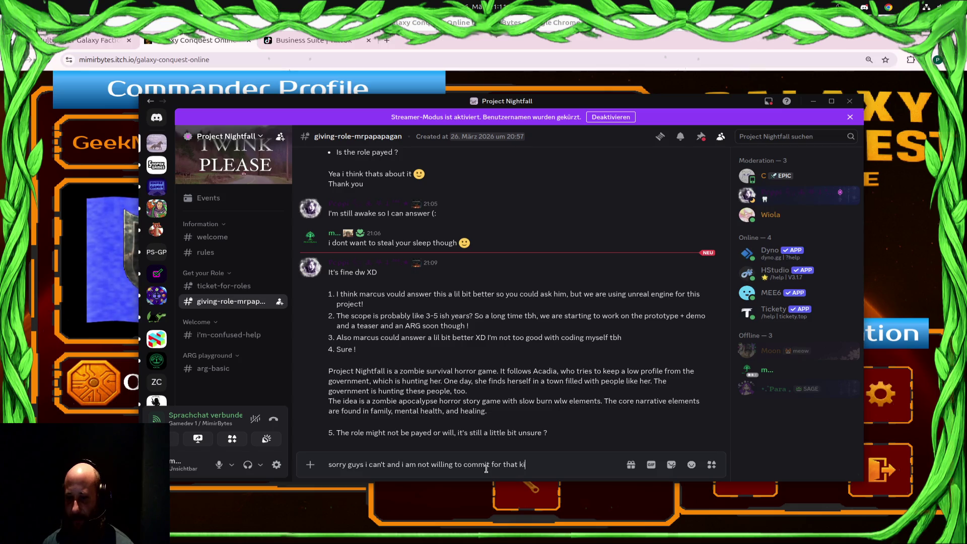
{"action": "type", "text": "roject."}
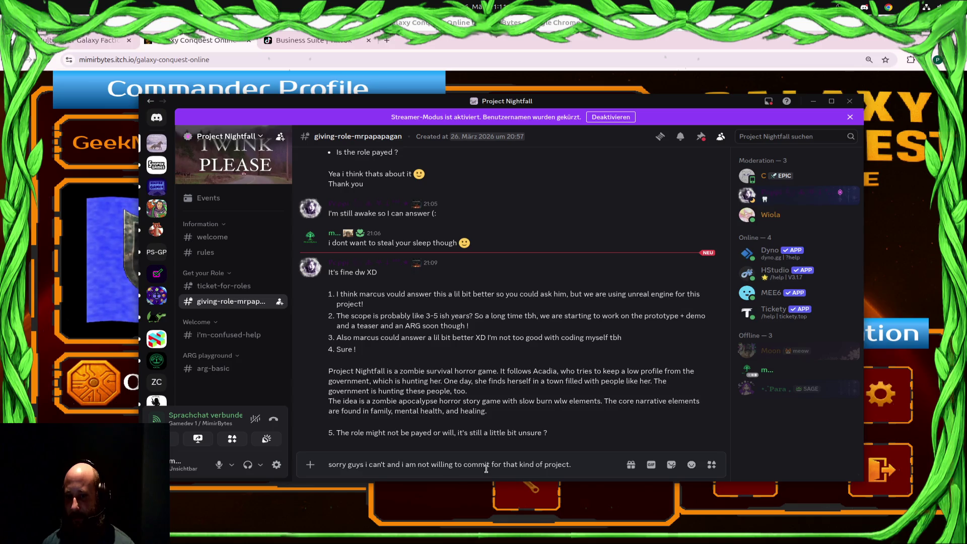
{"action": "type", "text": " can s"}
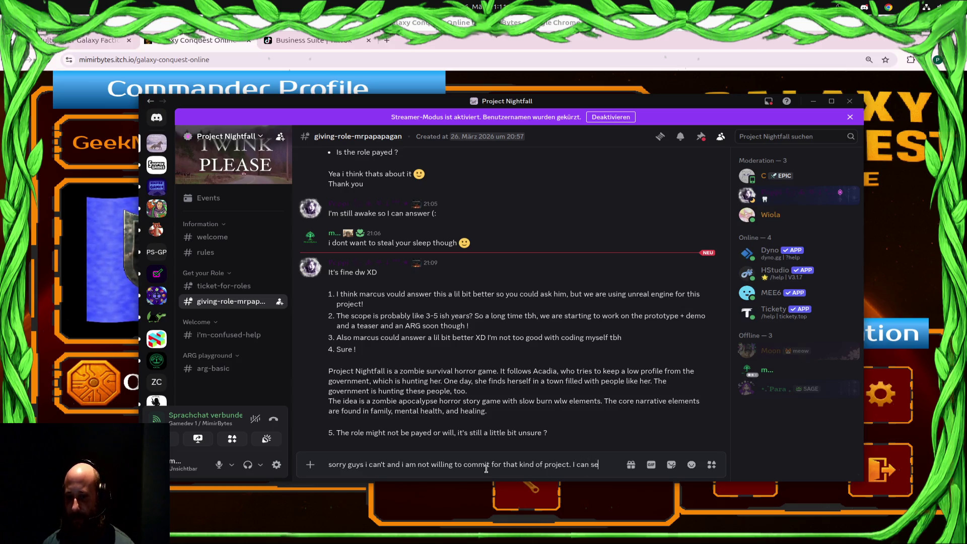
{"action": "type", "text": "e"}
{"action": "key", "text": "BackSpace"}
{"action": "key", "text": "BackSpace"}
{"action": "key", "text": "BackSpace"}
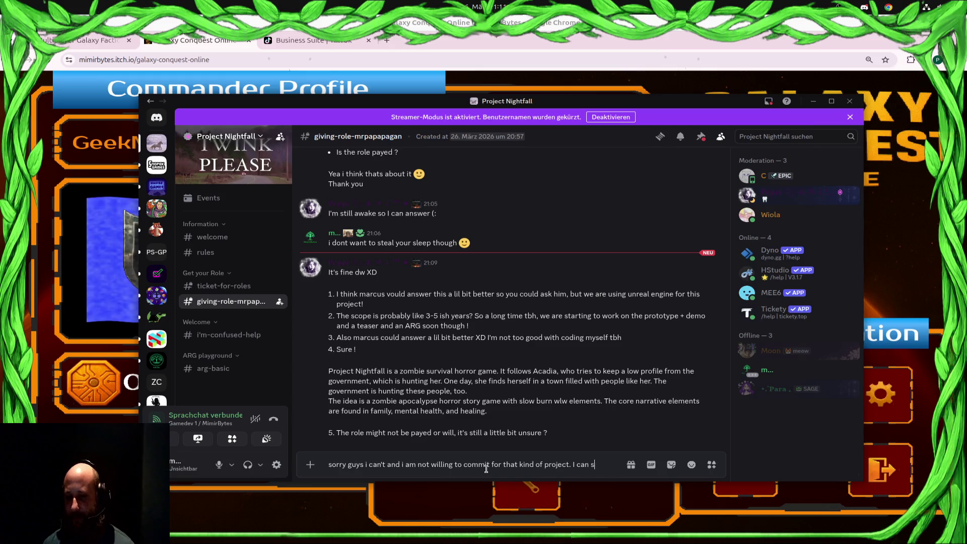
{"action": "key", "text": "BackSpace"}
{"action": "key", "text": "BackSpace"}
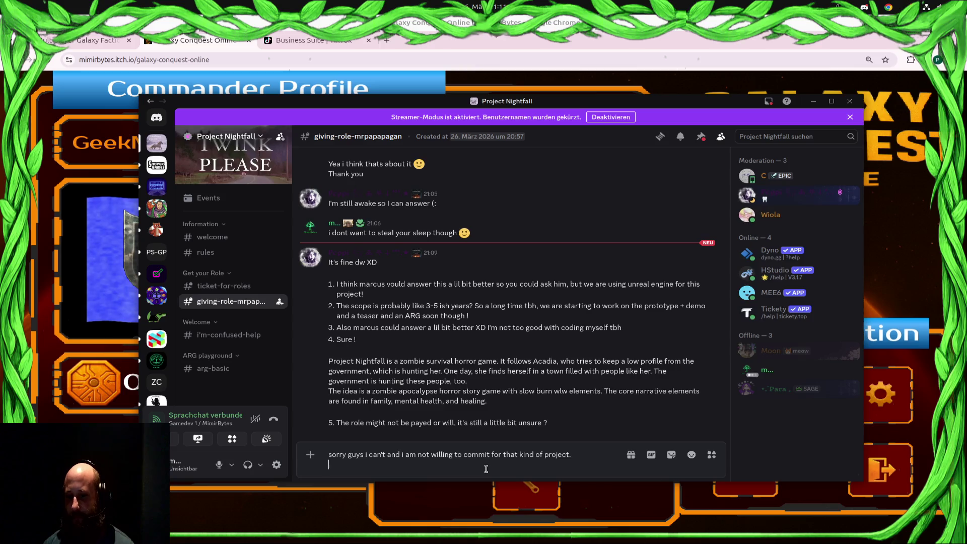
{"action": "type", "text": "big"}
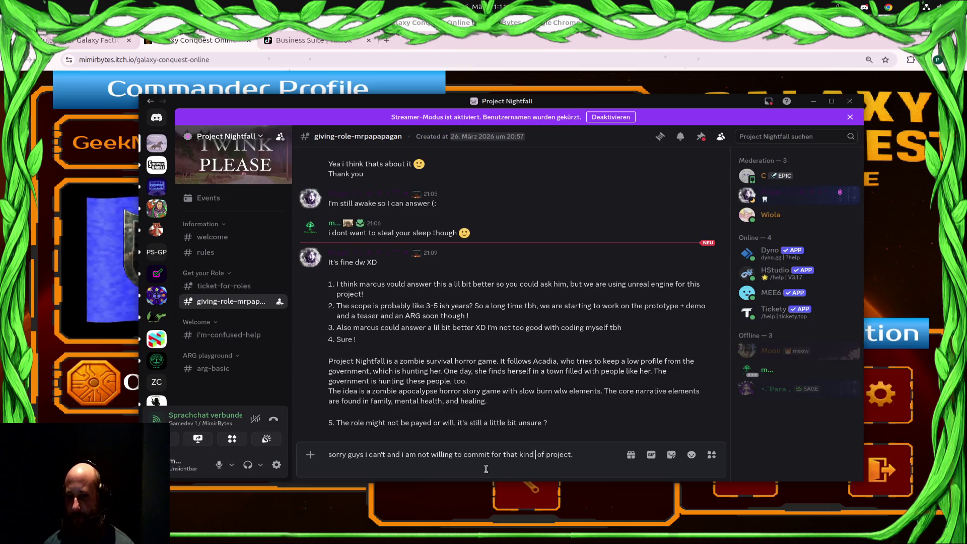
{"action": "key", "text": "BackSpace"}
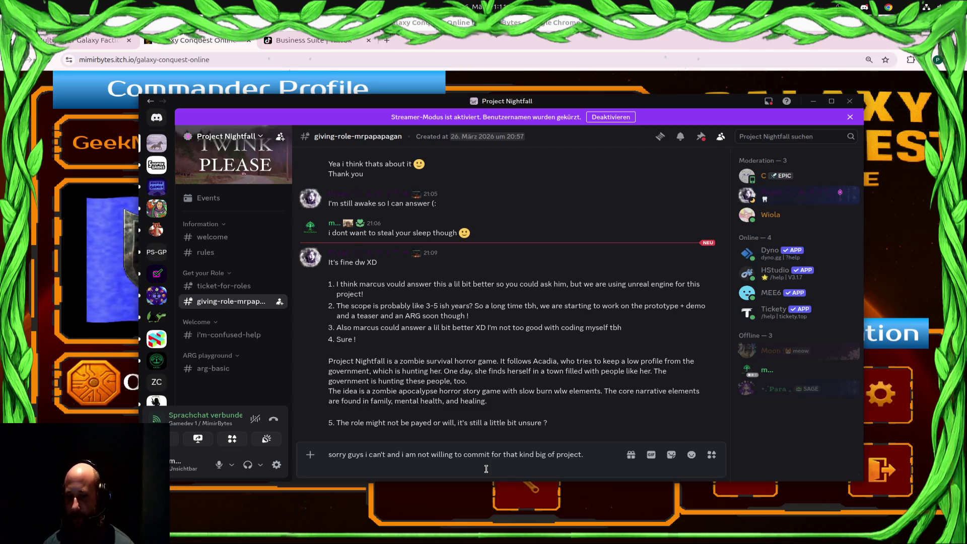
{"action": "key", "text": "ctrl+a"}
{"action": "key", "text": "BackSpace"}
- Send a question asking whether they have brought out other games before or this is their first
{"action": "type", "text": "Do you guys "}
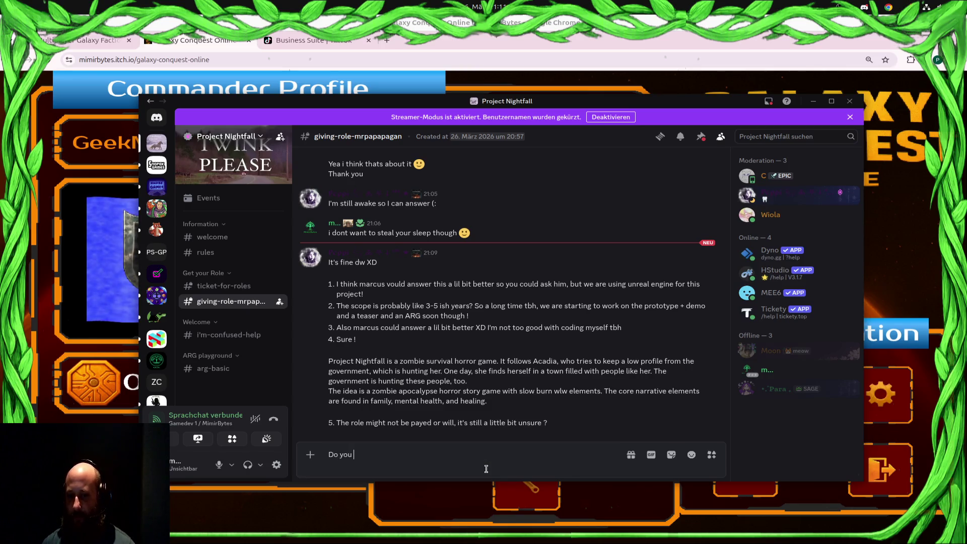
{"action": "type", "text": "have any exp"}
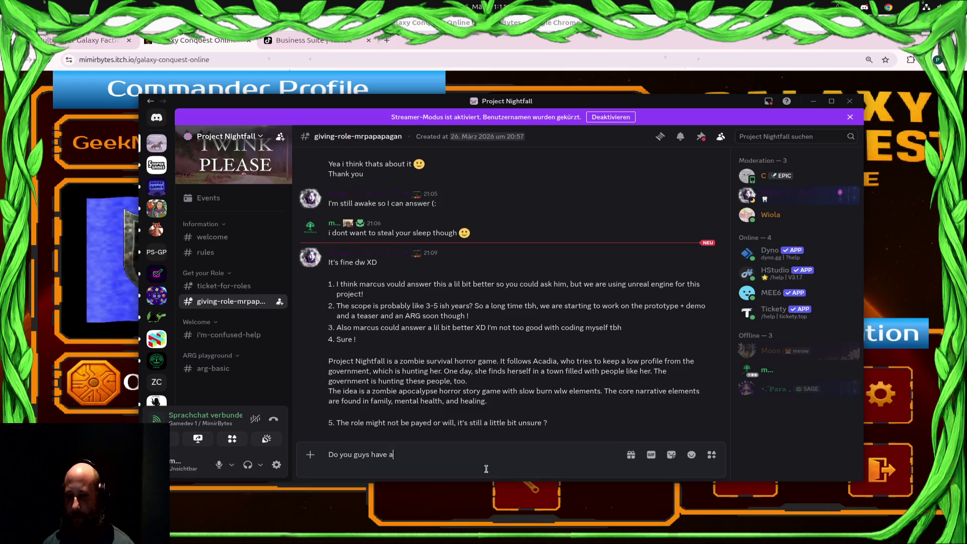
{"action": "key", "text": "BackSpace"}
{"action": "key", "text": "BackSpace"}
{"action": "key", "text": "BackSpace"}
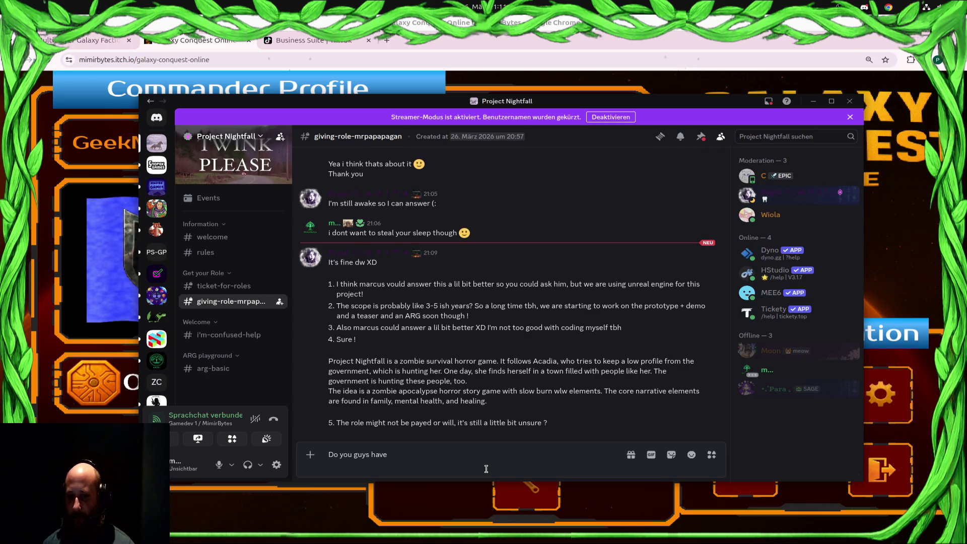
{"action": "type", "text": "brought outany"}
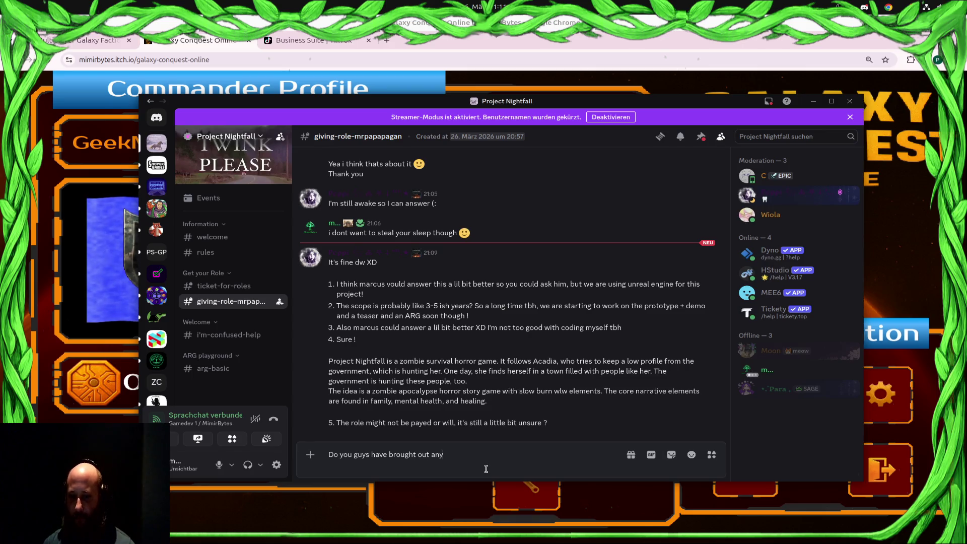
{"action": "type", "text": "ther games before"}
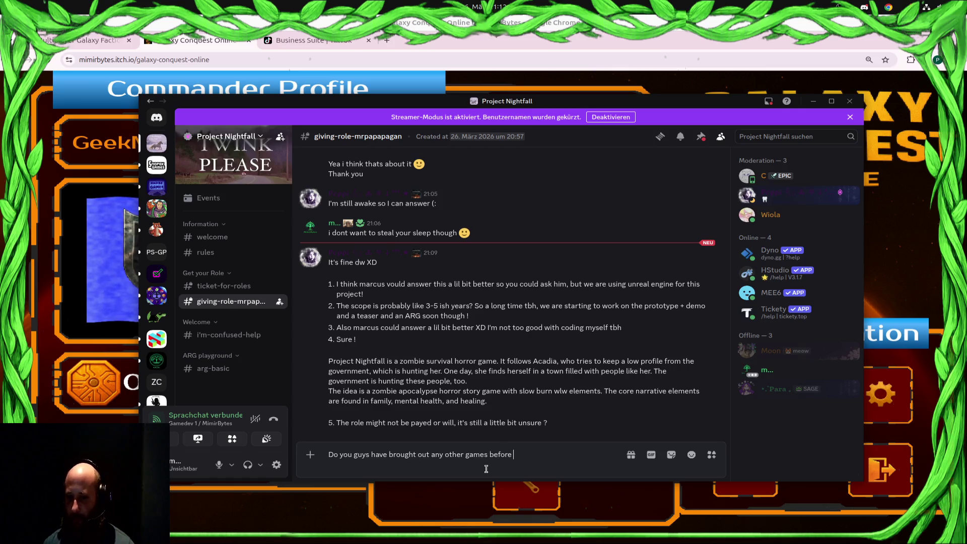
{"action": "type", "text": " or is tha"}
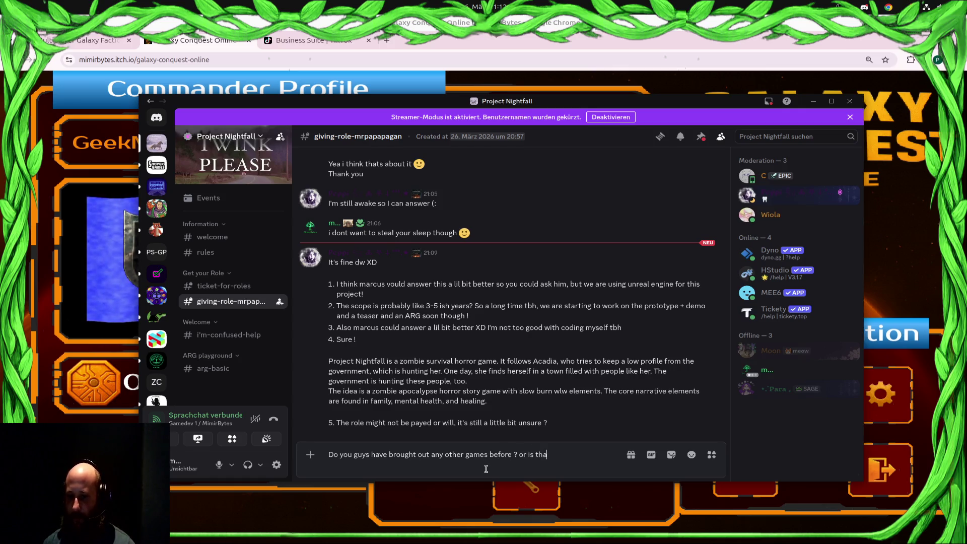
{"action": "type", "text": "woud that be the "}
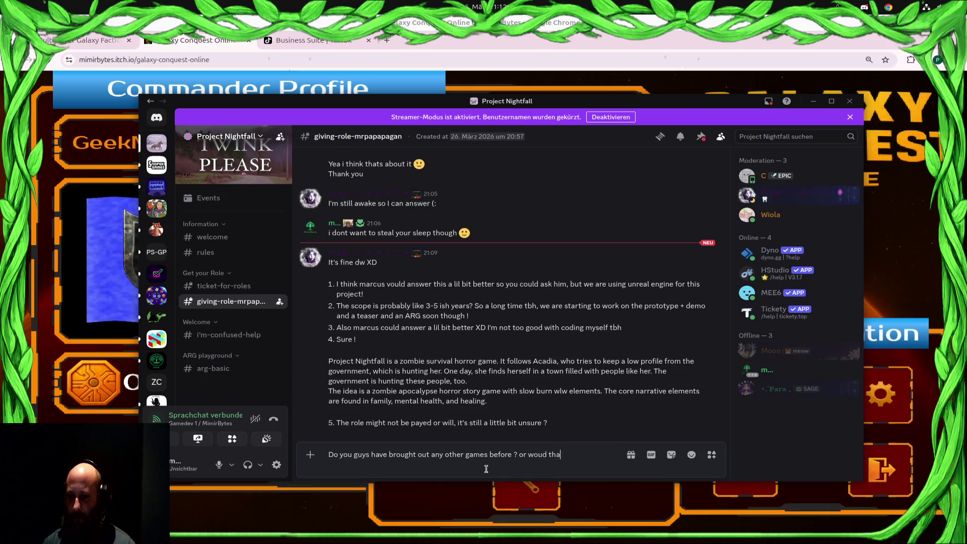
{"action": "type", "text": "st one ?"}
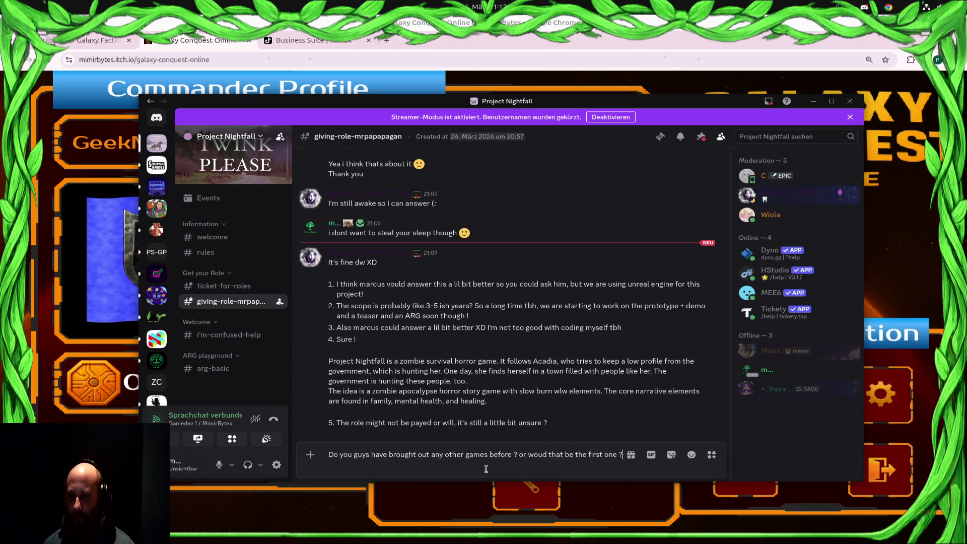
{"action": "key", "text": "Return"}
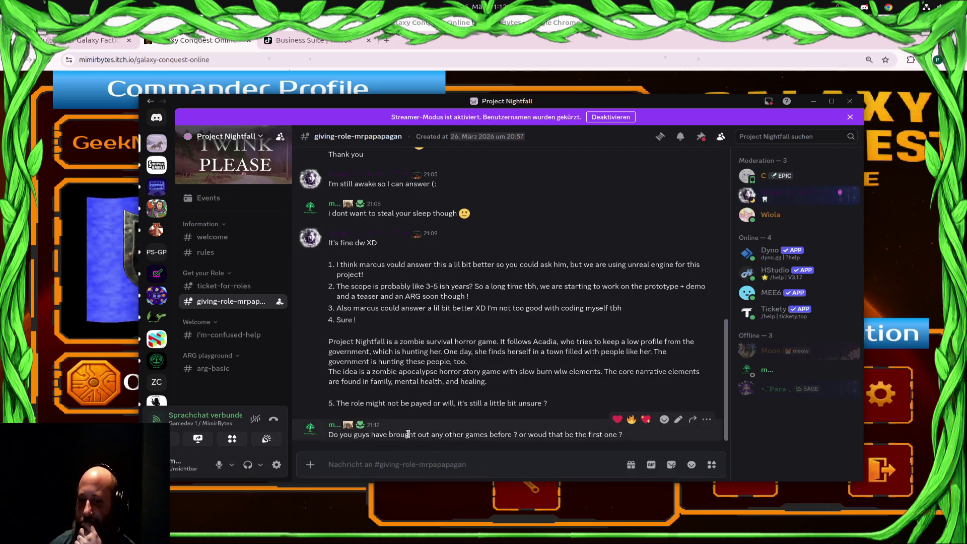
- Edit the posted question, replacing 'brought out' with 'release', and save the edit
{"action": "left_click", "coordinate": [679, 419]}
{"action": "double_click", "coordinate": [412, 413]}
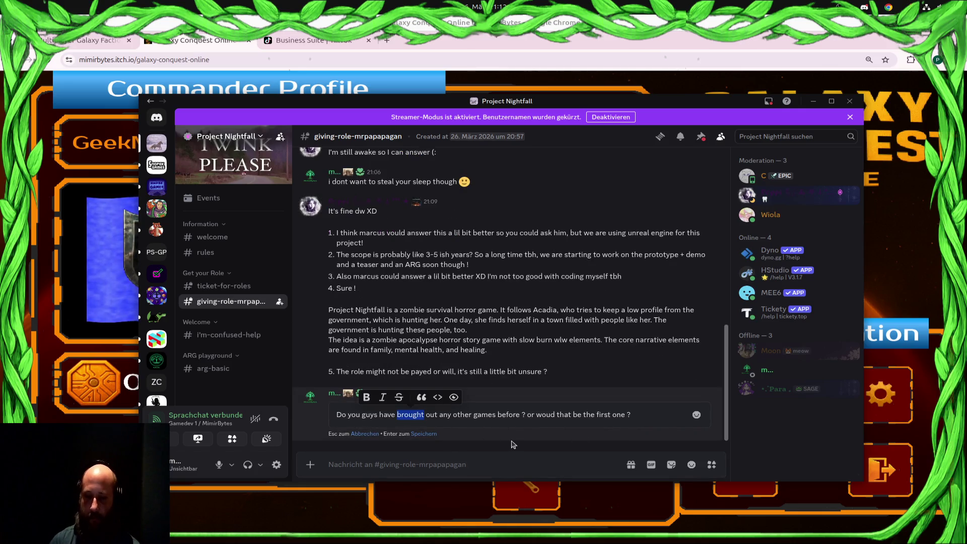
{"action": "type", "text": "release"}
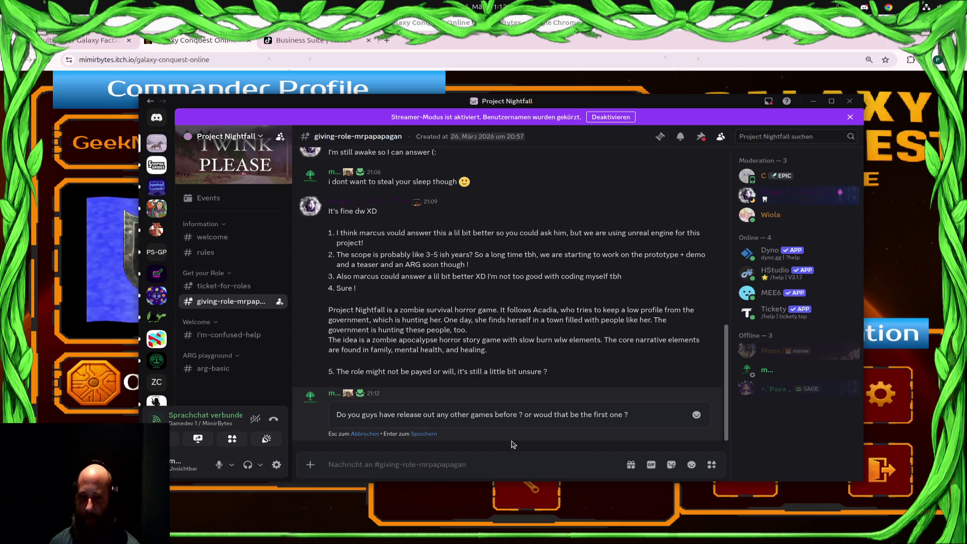
{"action": "key", "text": "Right"}
{"action": "key", "text": "shift+Right"}
{"action": "key", "text": "shift+Right"}
{"action": "key", "text": "shift+Right"}
{"action": "key", "text": "BackSpace"}
{"action": "key", "text": "Return"}
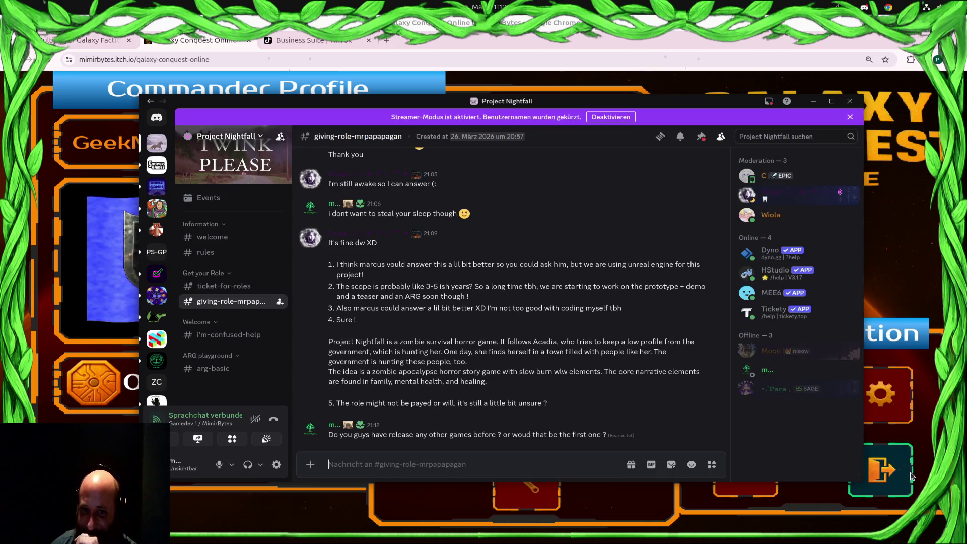
- Close the Galaxy Conquest itch.io game tab and the empty new tab in Chrome
{"action": "key", "text": "alt+Tab"}
{"action": "left_click", "coordinate": [912, 477]}
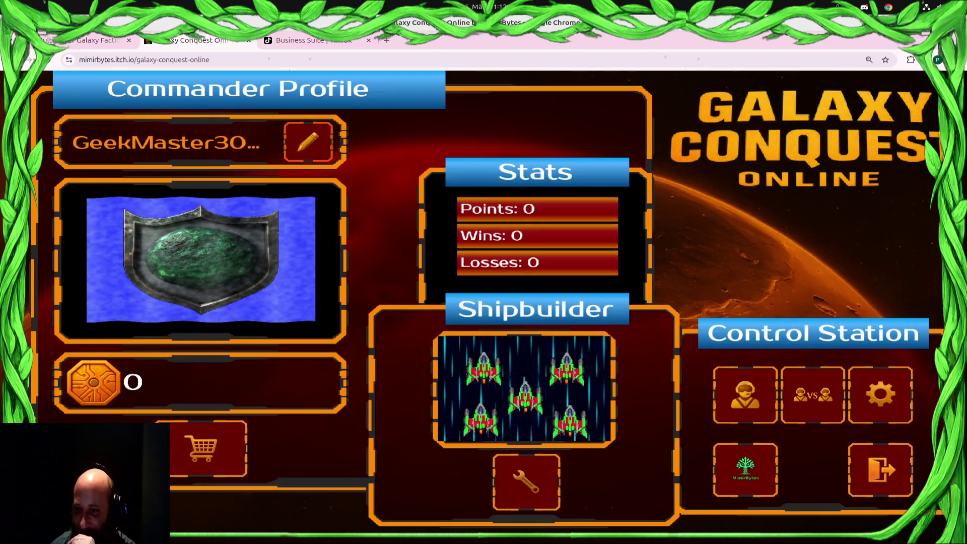
{"action": "left_click", "coordinate": [246, 42]}
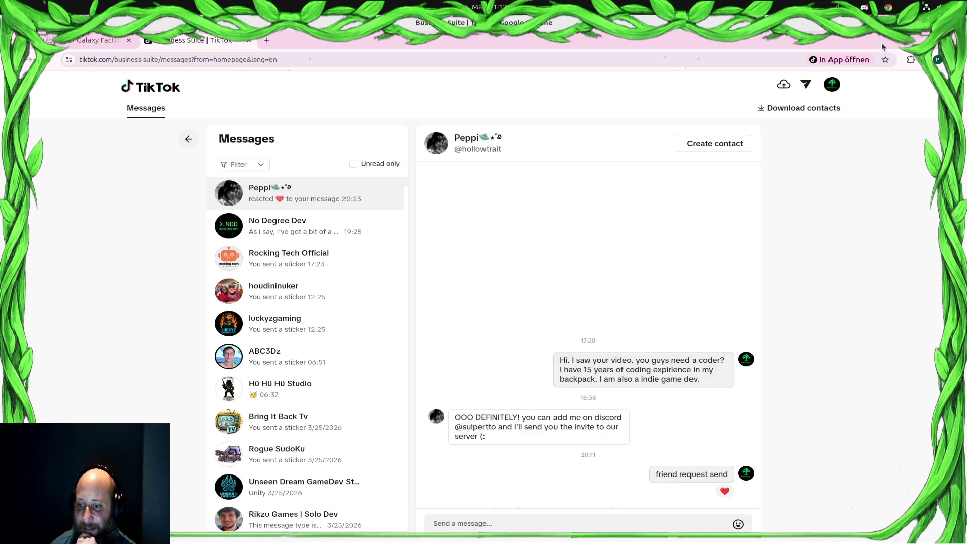
{"action": "left_click", "coordinate": [864, 7]}
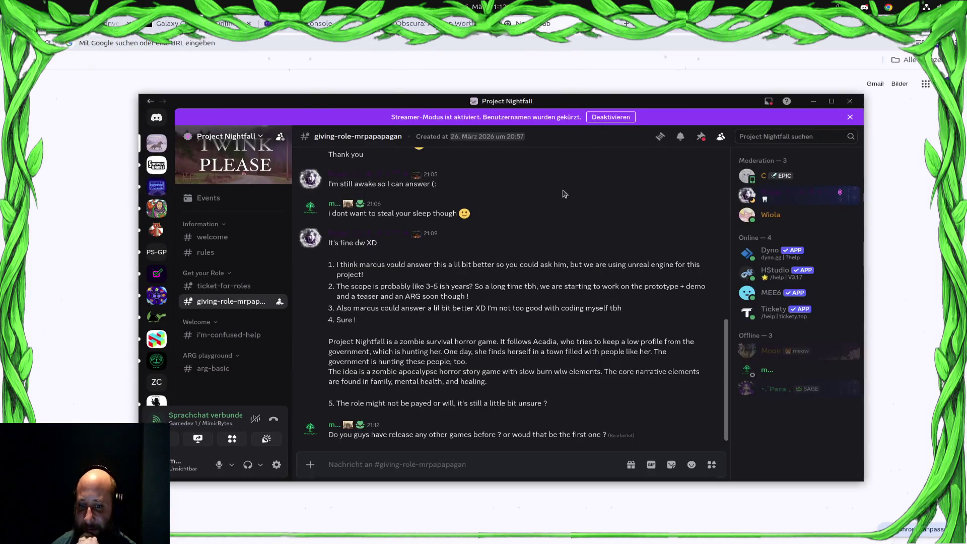
{"action": "left_click", "coordinate": [630, 56]}
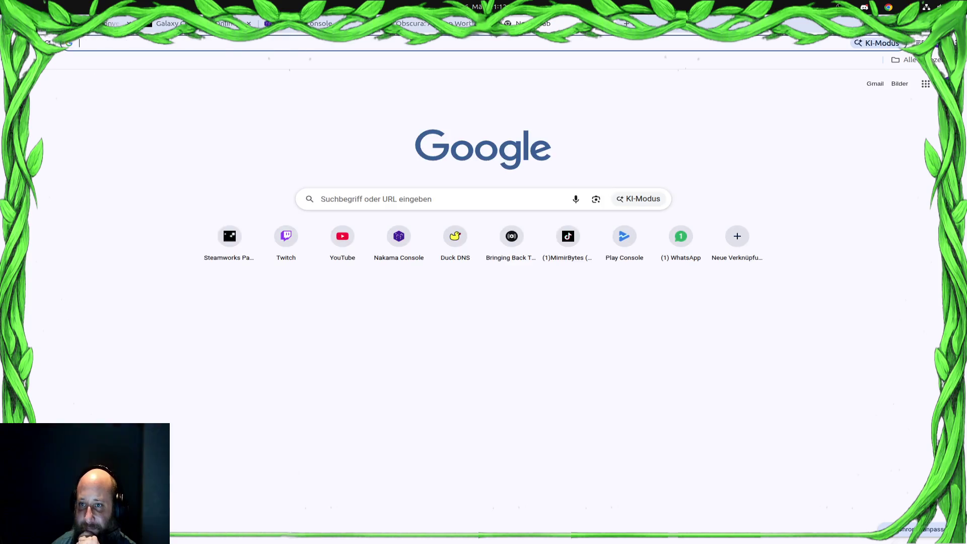
{"action": "left_click", "coordinate": [612, 23]}
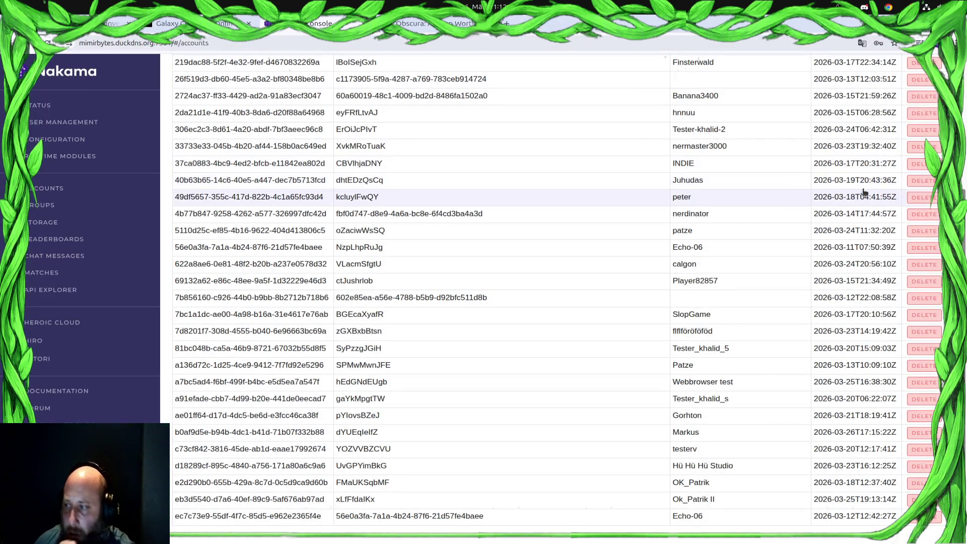
- Switch via the window overview to Chrome's GalaxyConquestOnlinePitchDeck Google Slides tab
{"action": "key", "text": "super"}
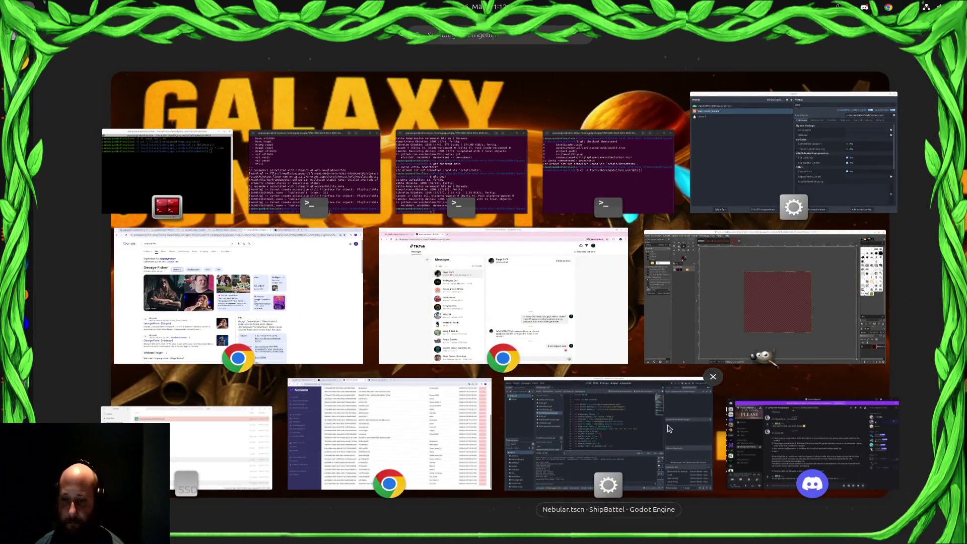
{"action": "left_click", "coordinate": [655, 259]}
{"action": "key", "text": "super"}
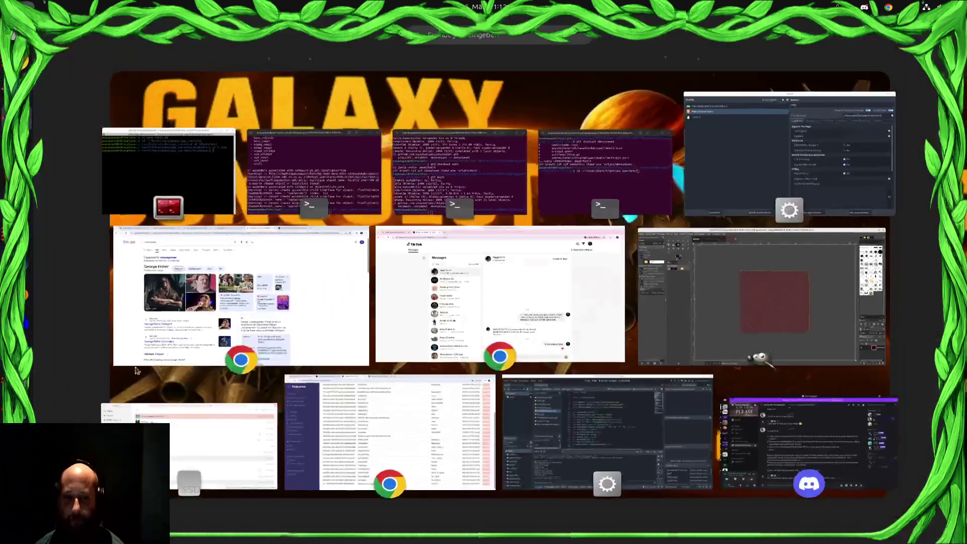
{"action": "left_click", "coordinate": [310, 266]}
{"action": "key", "text": "ctrl+2"}
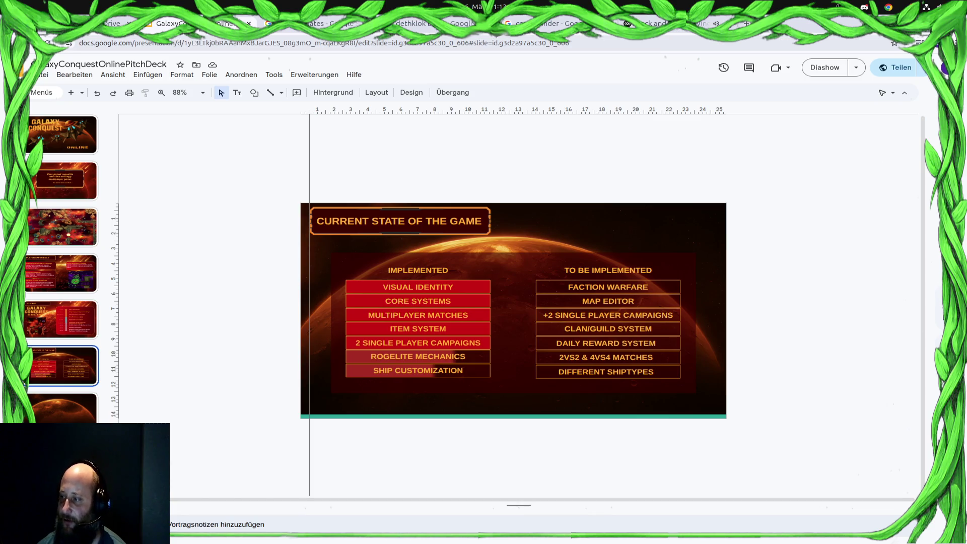
- Briefly bring the Discord chat forward, then hide it to return to the deck
{"action": "mouse_move", "coordinate": [21, 69]}
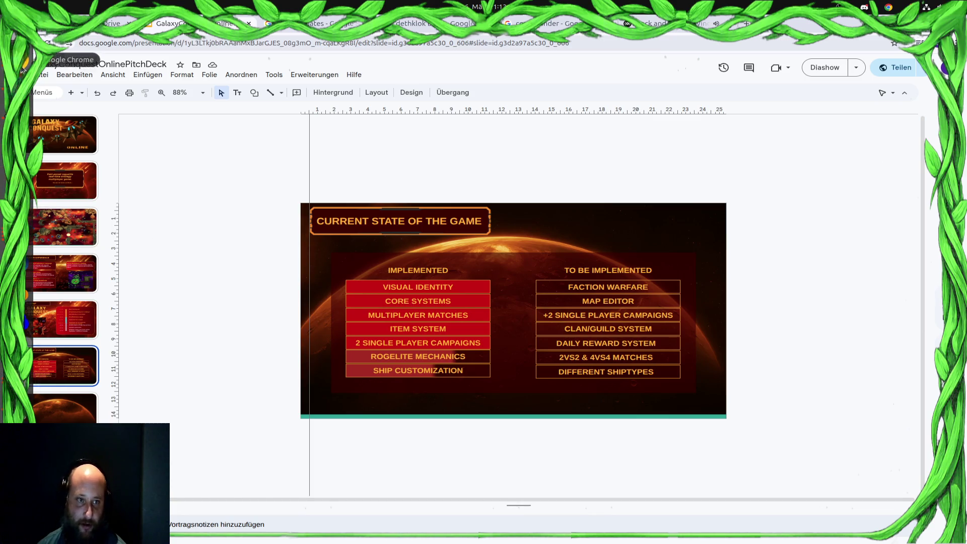
{"action": "left_click", "coordinate": [22, 89]}
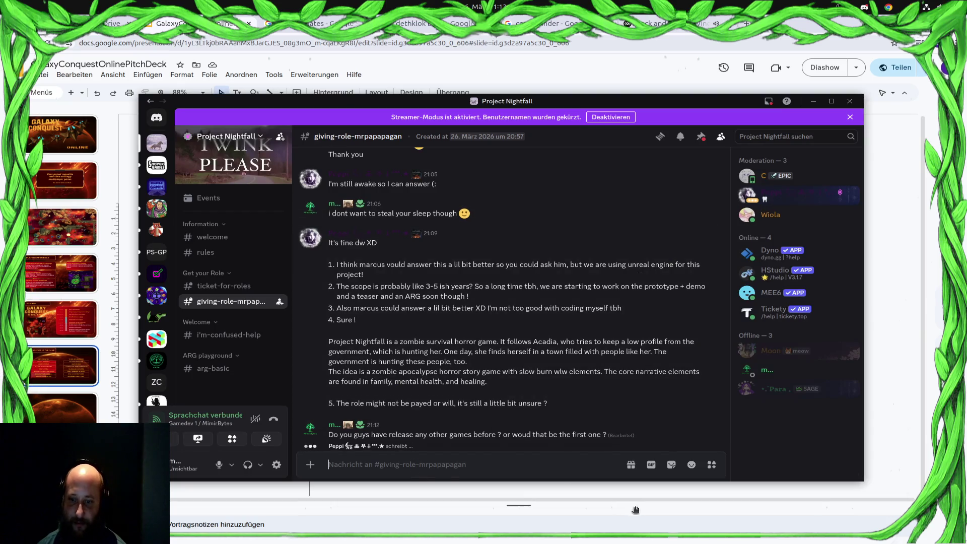
{"action": "left_click", "coordinate": [636, 510]}
- Compare the Current State of the Game slide and its table with the Mars slide, then show the window overview
{"action": "left_click", "coordinate": [78, 421]}
{"action": "left_click", "coordinate": [76, 378]}
{"action": "left_click", "coordinate": [75, 405]}
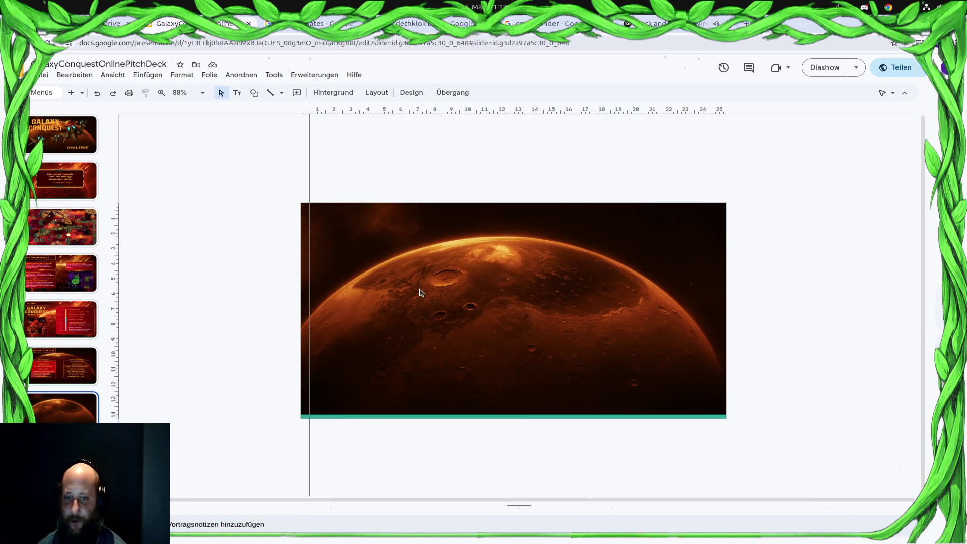
{"action": "key", "text": "Up"}
{"action": "left_click", "coordinate": [332, 259]}
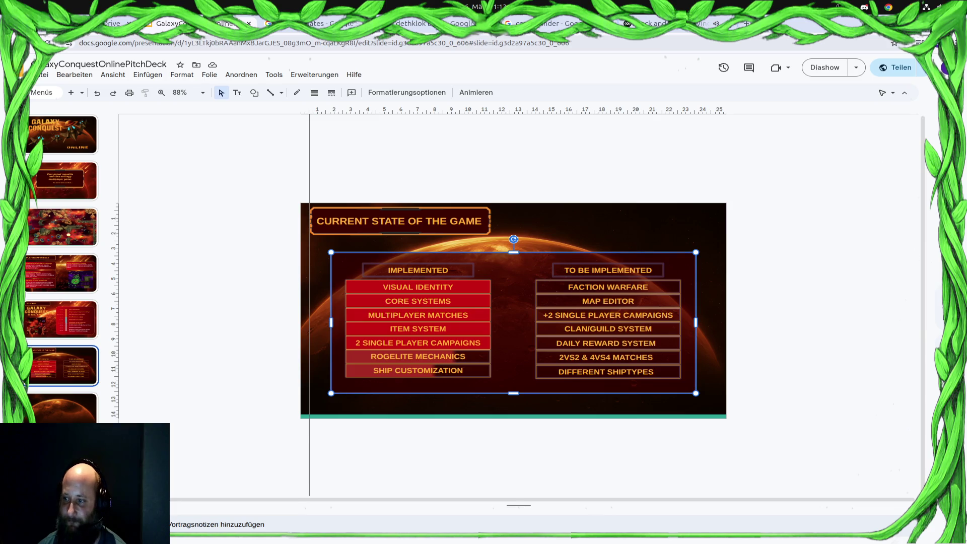
{"action": "left_click", "coordinate": [76, 409]}
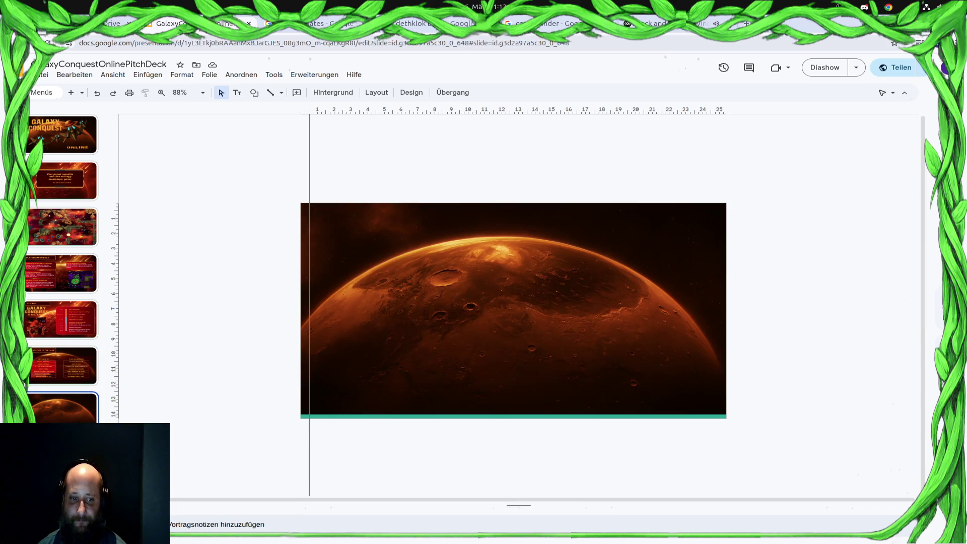
{"action": "key", "text": "super"}
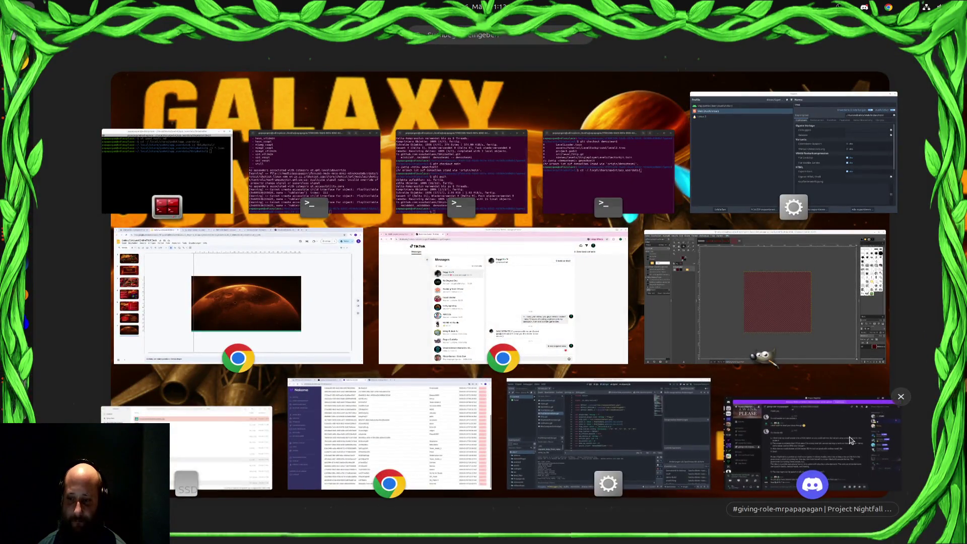
- Post 'can you give me some more detail about that', closing Godot's export settings midway
{"action": "left_click", "coordinate": [766, 438]}
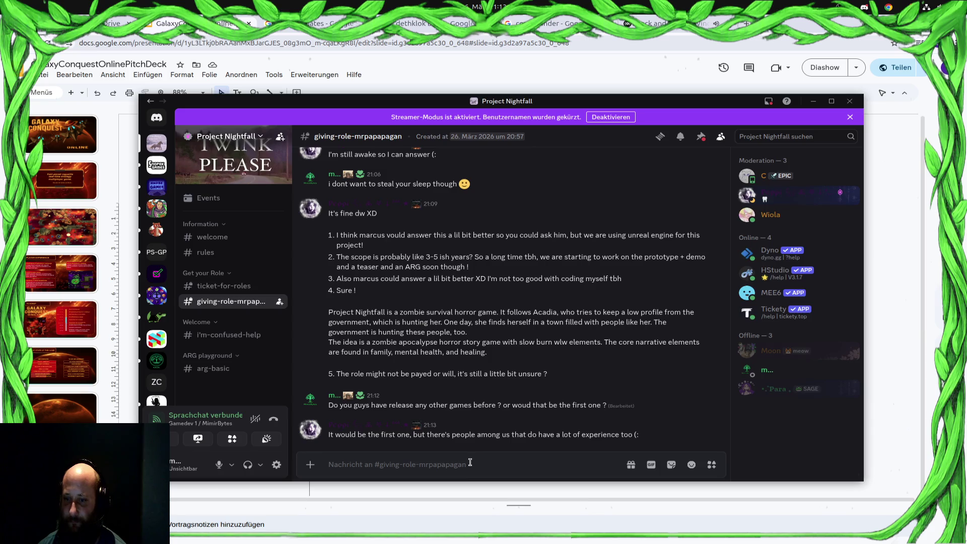
{"action": "type", "text": "can you give me some"}
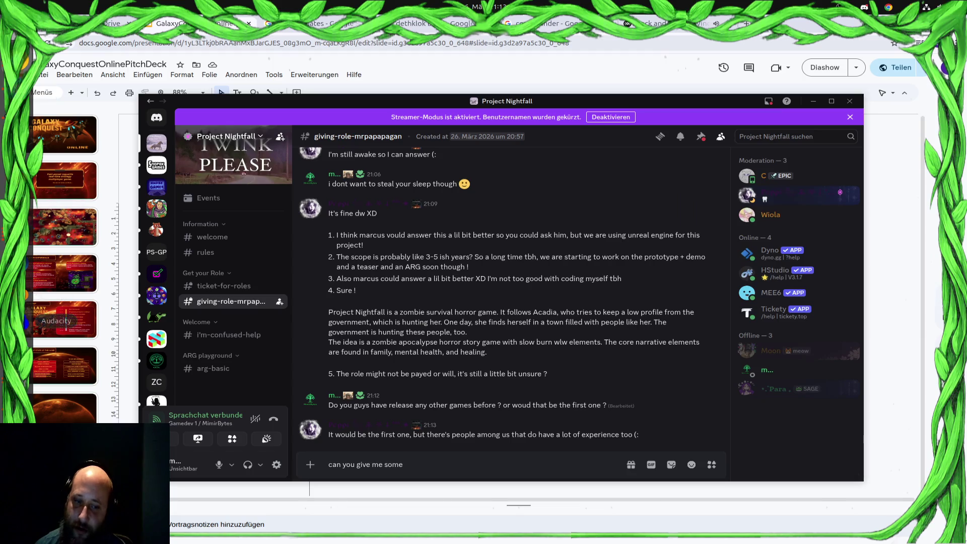
{"action": "left_click", "coordinate": [15, 381]}
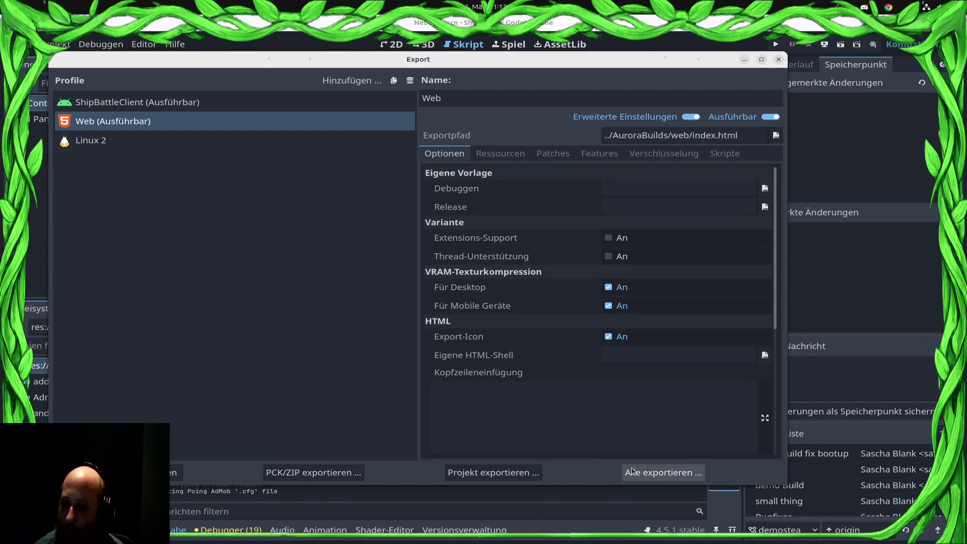
{"action": "left_click", "coordinate": [779, 59]}
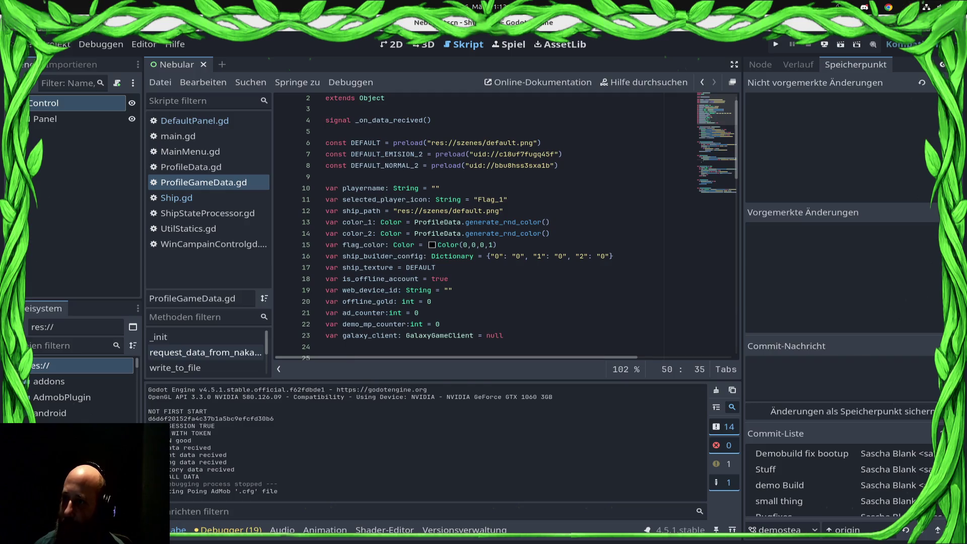
{"action": "key", "text": "alt+Tab"}
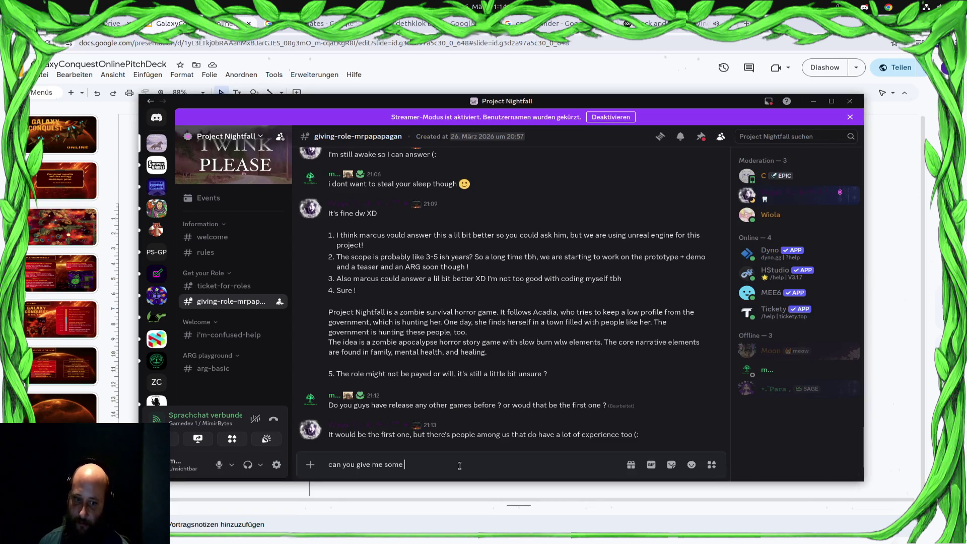
{"action": "type", "text": "more detail"}
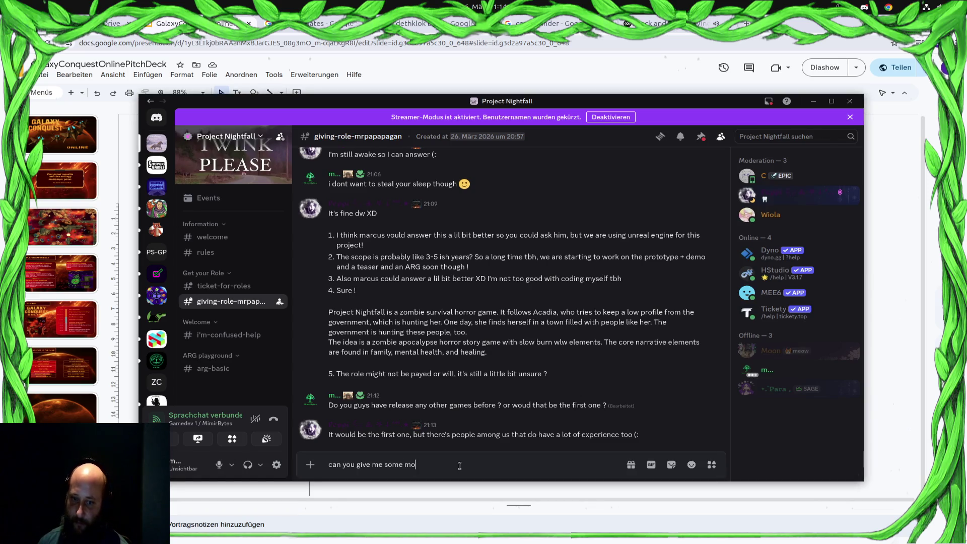
{"action": "type", "text": " about that ?"}
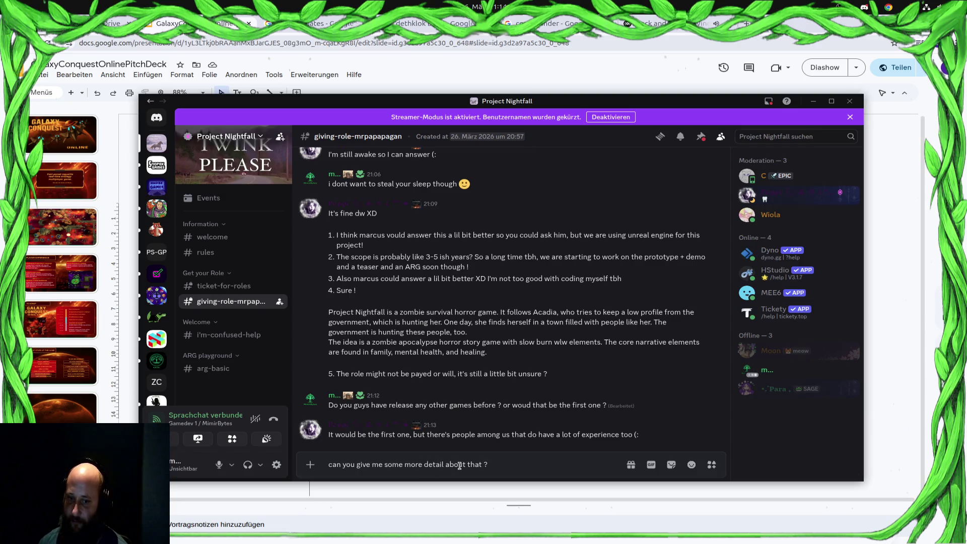
{"action": "key", "text": "Return"}
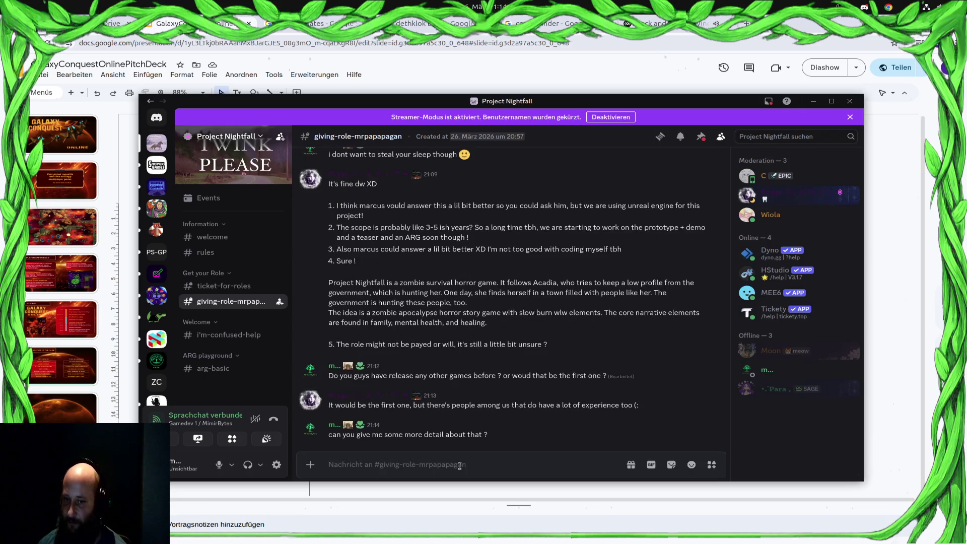
- Post 'what kind of experience you talking about', copying 'experience' from the chat, then leave Discord
{"action": "type", "text": "what kind of "}
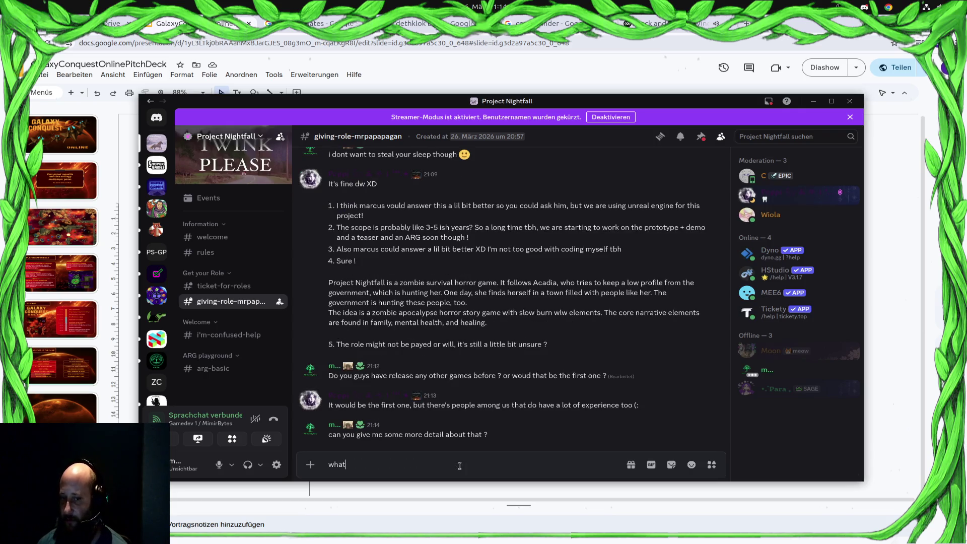
{"action": "type", "text": "exp"}
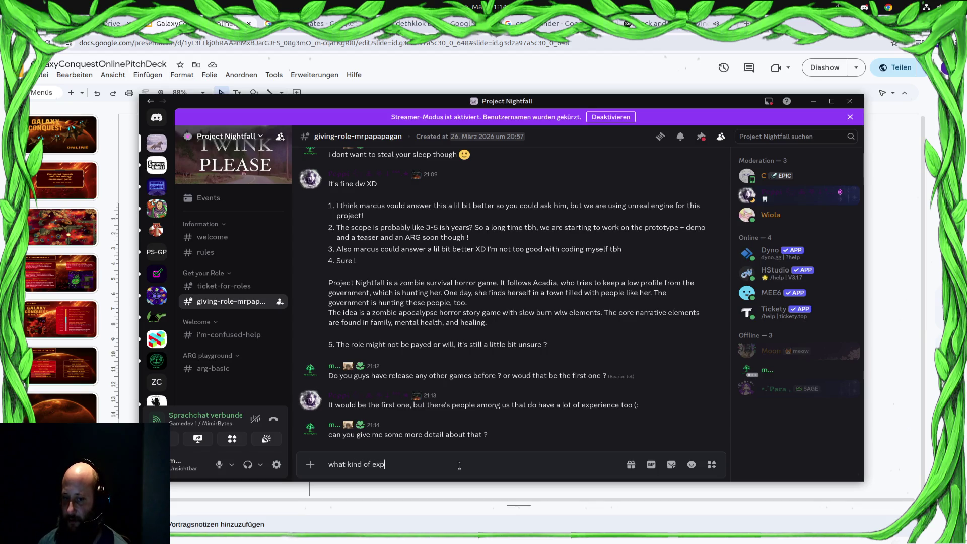
{"action": "key", "text": "BackSpace"}
{"action": "key", "text": "BackSpace"}
{"action": "key", "text": "BackSpace"}
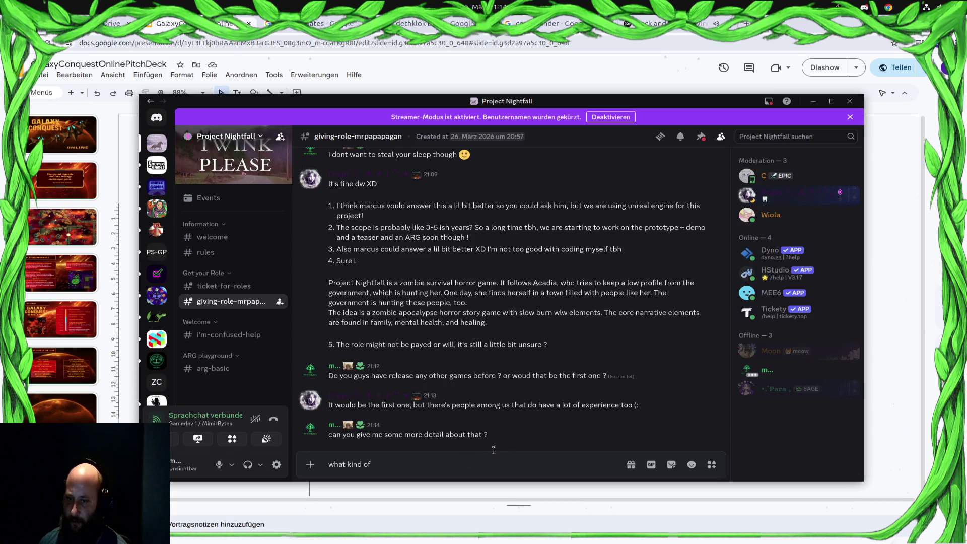
{"action": "double_click", "coordinate": [601, 405]}
{"action": "key", "text": "ctrl+c"}
{"action": "left_click", "coordinate": [543, 472]}
{"action": "key", "text": "ctrl+v"}
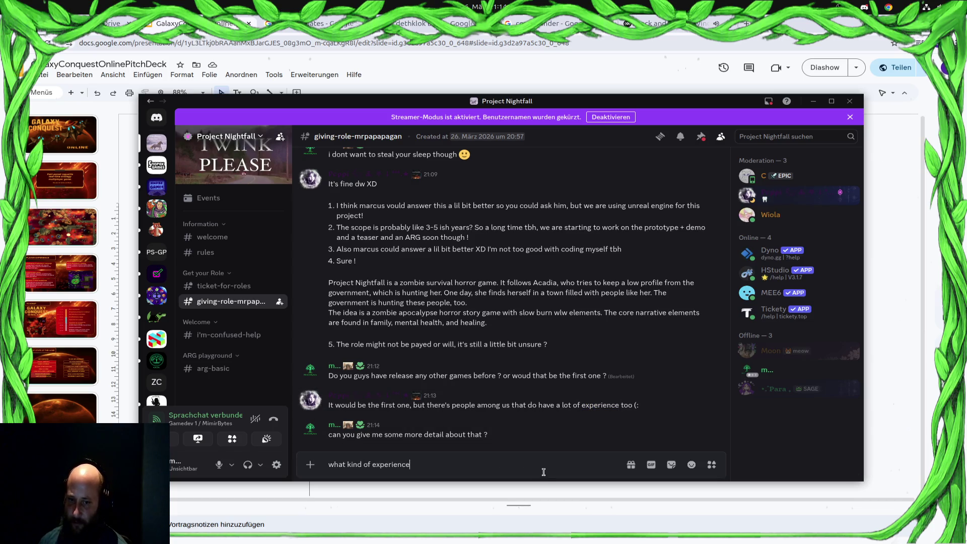
{"action": "type", "text": "you talking about ?"}
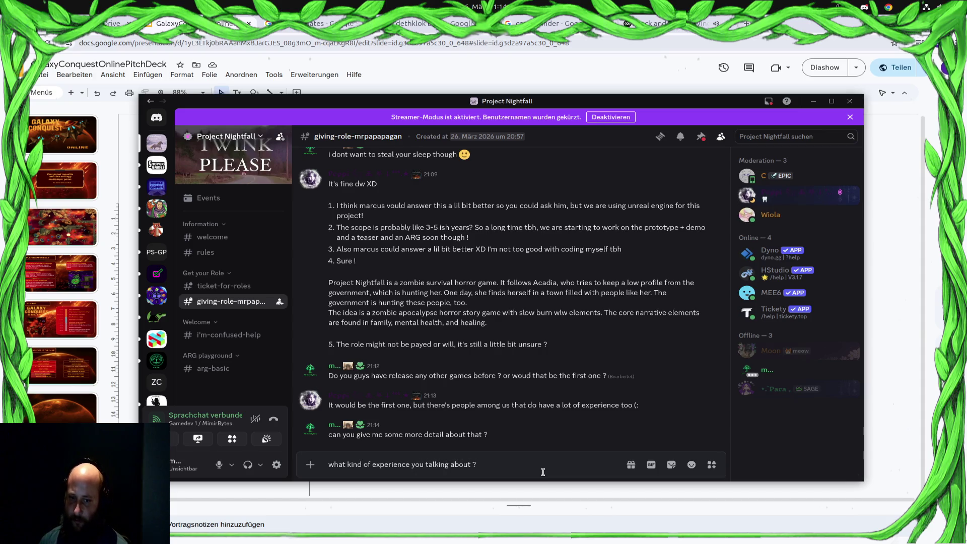
{"action": "key", "text": "Return"}
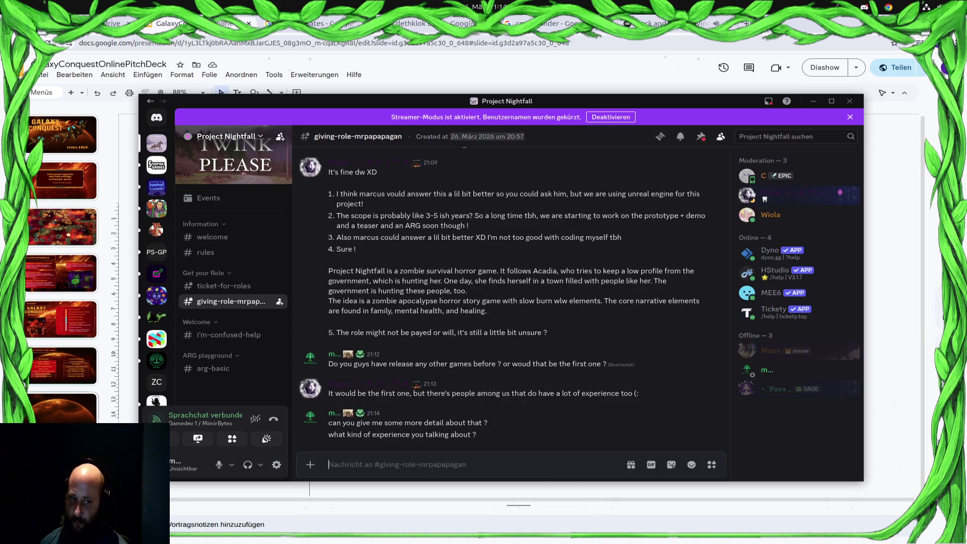
{"action": "key", "text": "alt+Tab"}
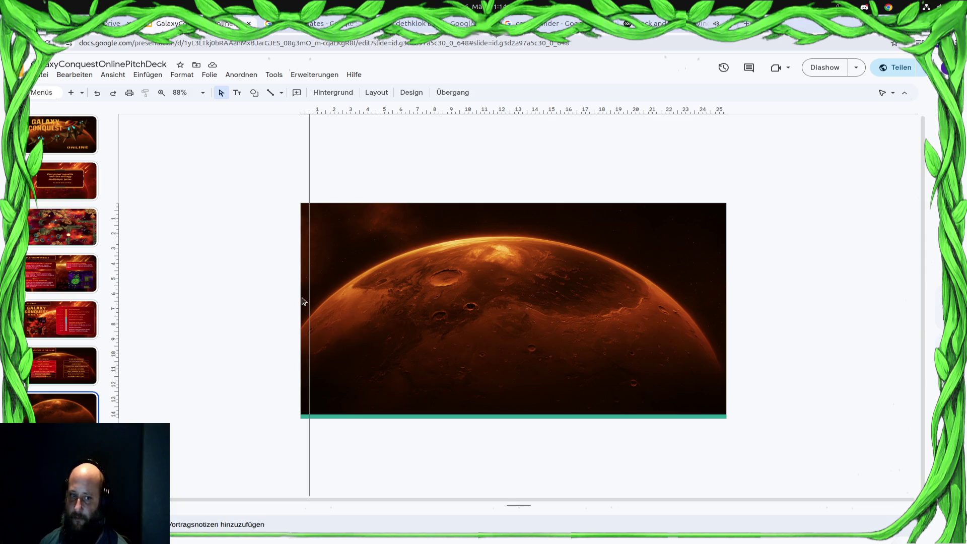
- Review the Roadmap, Current State of the Game and Mars planet slides, ending on Current State
{"action": "left_click", "coordinate": [76, 337]}
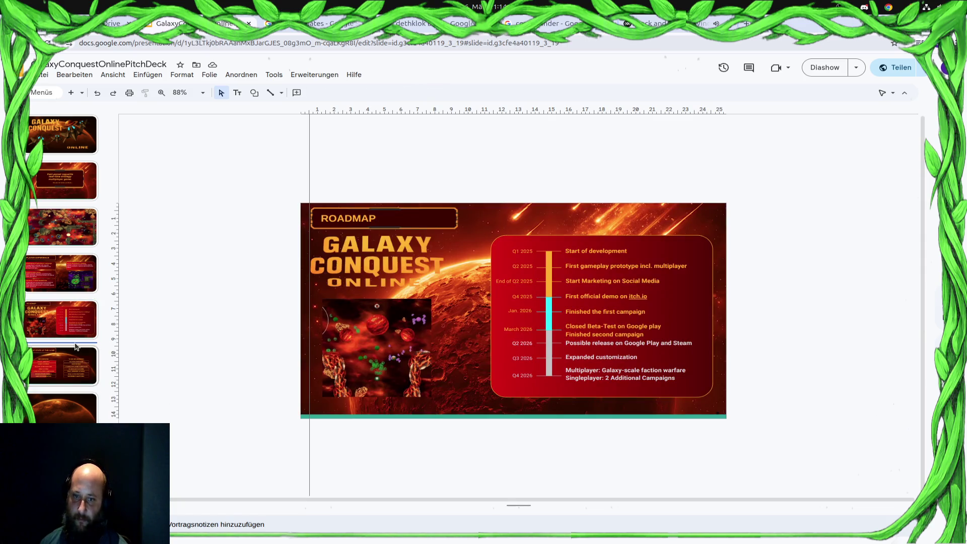
{"action": "left_click", "coordinate": [77, 361]}
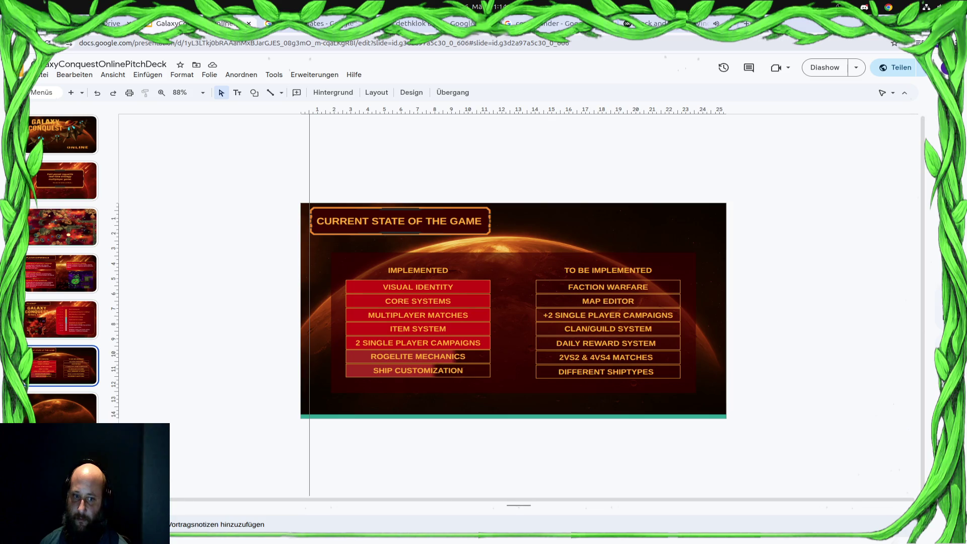
{"action": "left_click", "coordinate": [71, 410]}
{"action": "left_click", "coordinate": [60, 351]}
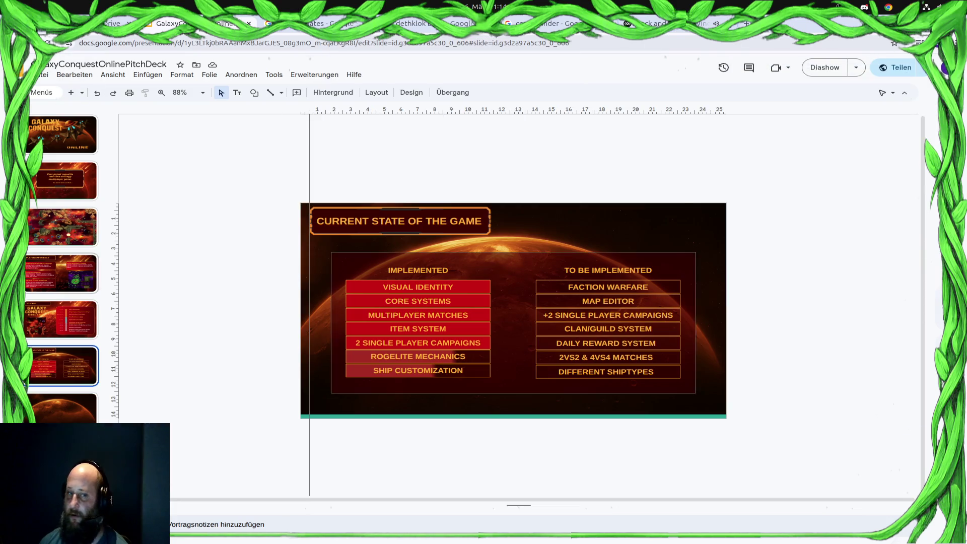
- Go to the Galaxy Conquest title slide, then to the 'Fast-paced roguelite' tagline slide
{"action": "mouse_move", "coordinate": [16, 90]}
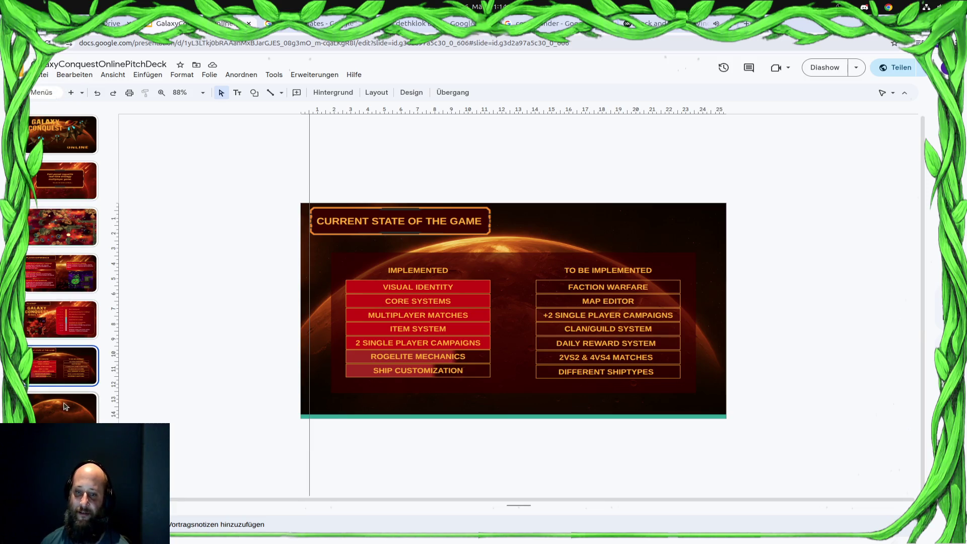
{"action": "left_click", "coordinate": [54, 146]}
{"action": "left_click", "coordinate": [49, 168]}
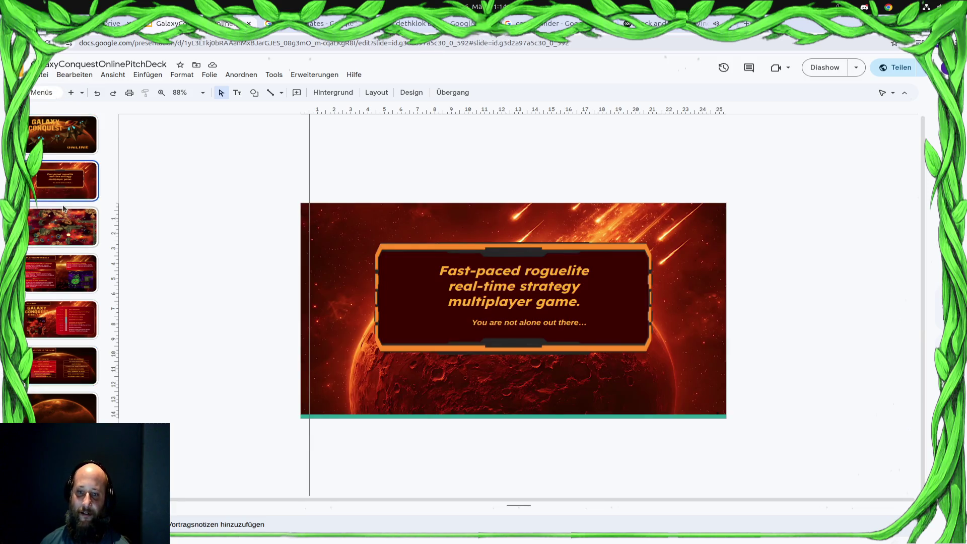
- Move the tagline text lower inside the orange frame, keeping the line break before 'real-time strategy'
{"action": "left_click", "coordinate": [479, 252]}
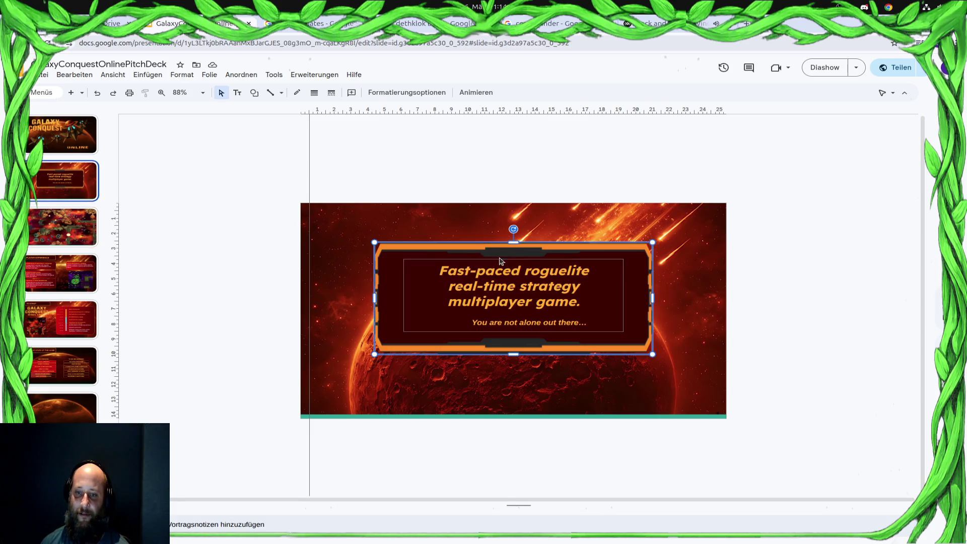
{"action": "left_click", "coordinate": [496, 274]}
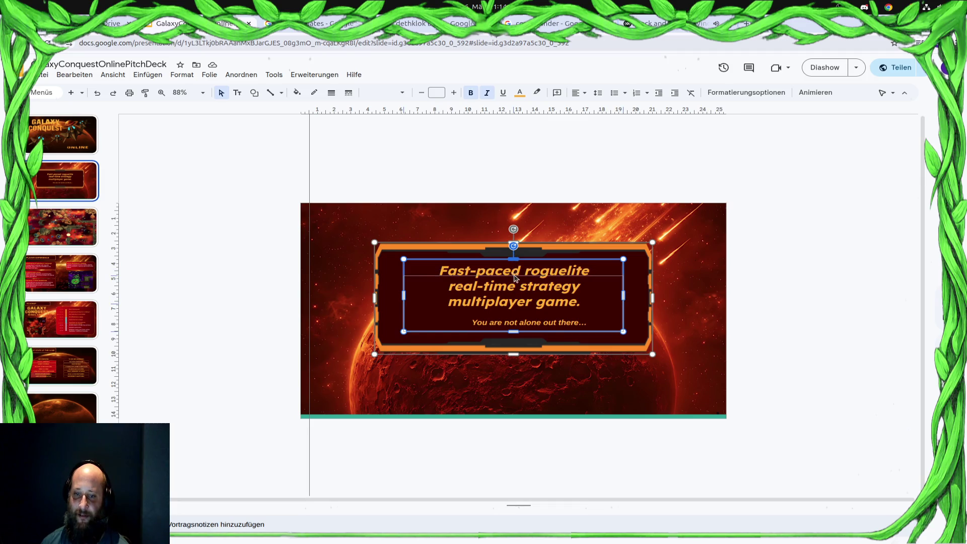
{"action": "left_click_drag", "start_coordinate": [515, 268], "coordinate": [515, 286]}
{"action": "left_click", "coordinate": [443, 309]}
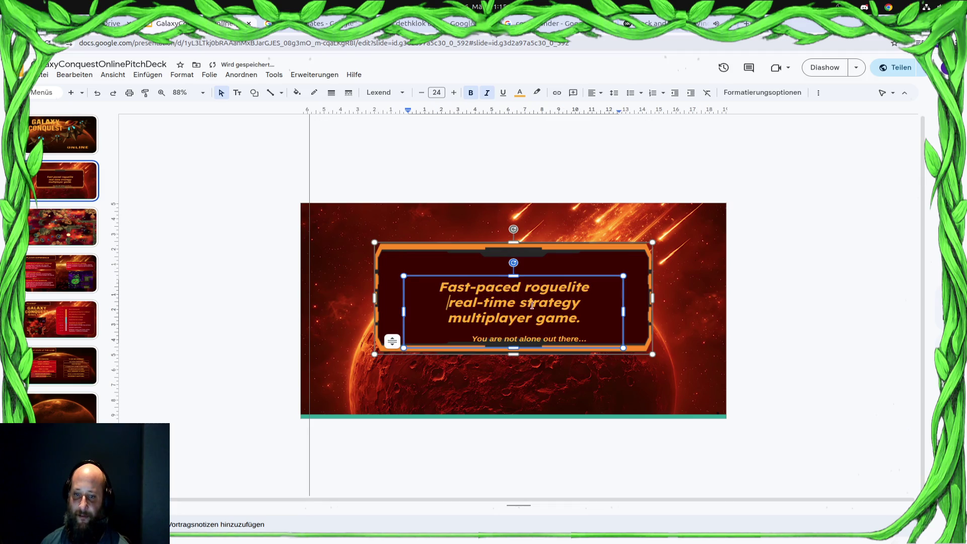
{"action": "key", "text": "BackSpace"}
{"action": "key", "text": "Return"}
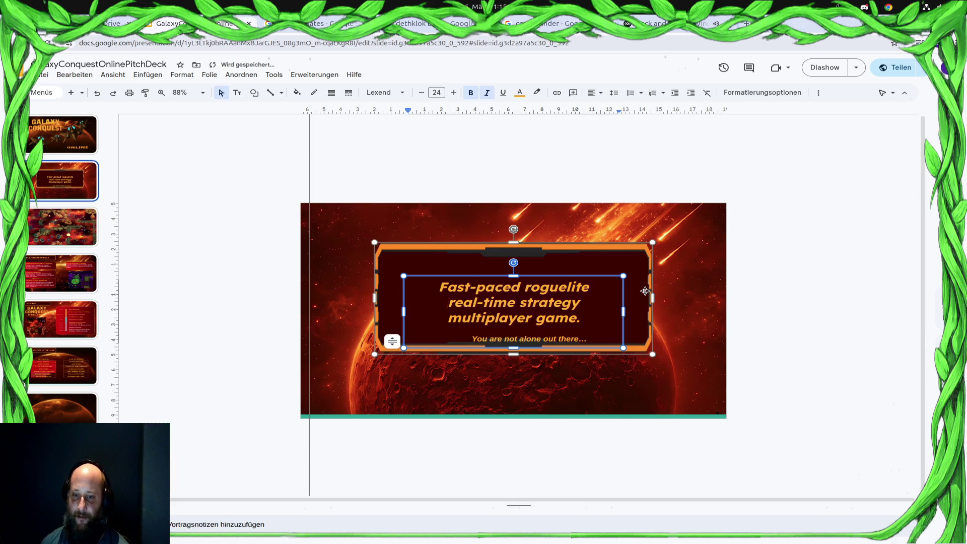
- Widen the tagline text box and the frame panel on both sides, and lower the frame's top edge
{"action": "left_click", "coordinate": [628, 314]}
{"action": "left_click_drag", "start_coordinate": [628, 314], "coordinate": [681, 314]}
{"action": "left_click_drag", "start_coordinate": [526, 276], "coordinate": [488, 276]}
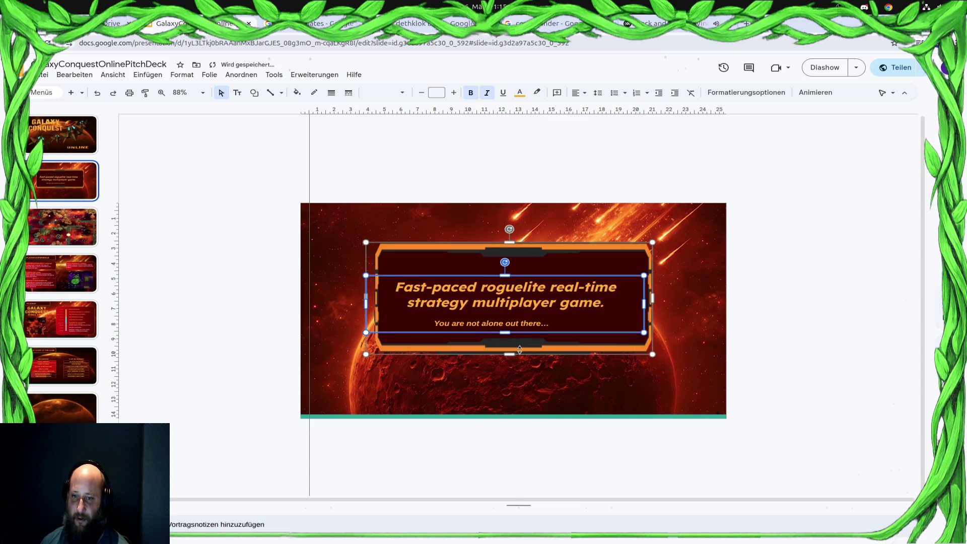
{"action": "left_click_drag", "start_coordinate": [653, 298], "coordinate": [682, 298]}
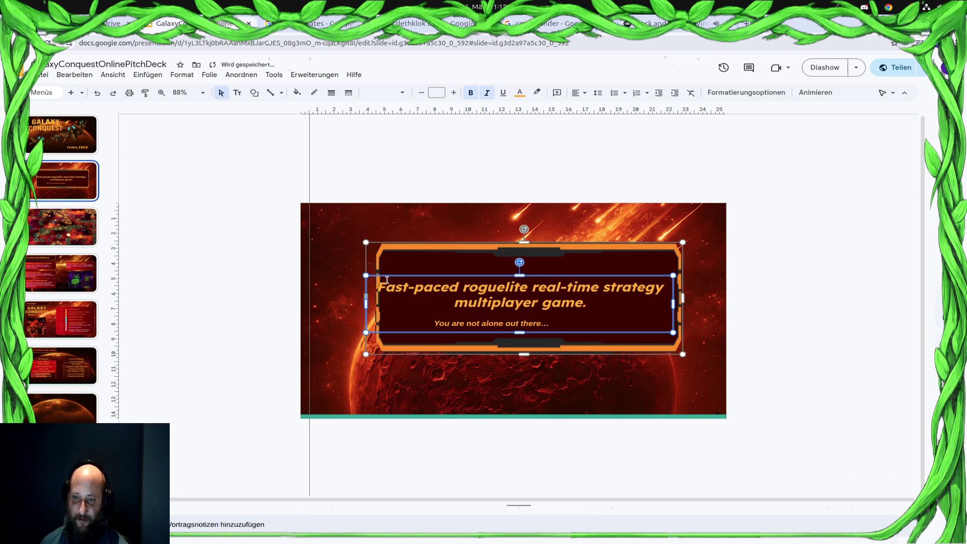
{"action": "left_click", "coordinate": [371, 322]}
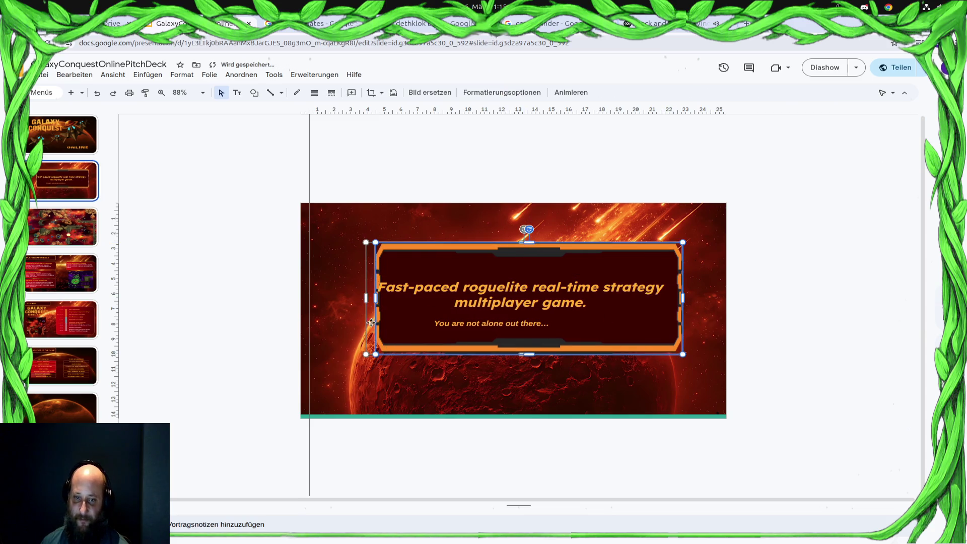
{"action": "left_click_drag", "start_coordinate": [366, 298], "coordinate": [336, 299]}
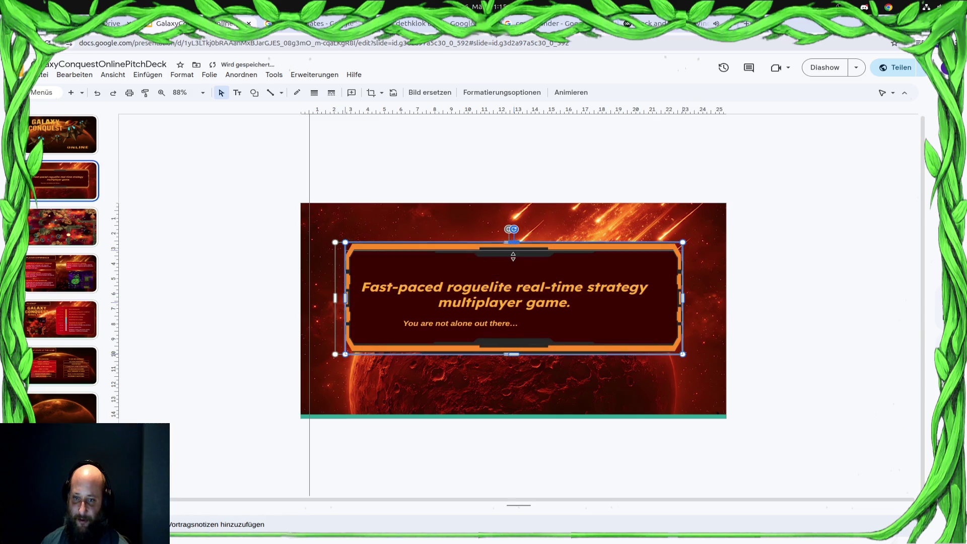
{"action": "left_click_drag", "start_coordinate": [513, 256], "coordinate": [513, 272]}
- Indent the 'You are not alone out there...' line toward the centre and deselect everything
{"action": "left_click", "coordinate": [403, 323]}
{"action": "key", "text": "Tab"}
{"action": "key", "text": "Tab"}
{"action": "key", "text": "Tab"}
{"action": "key", "text": "BackSpace"}
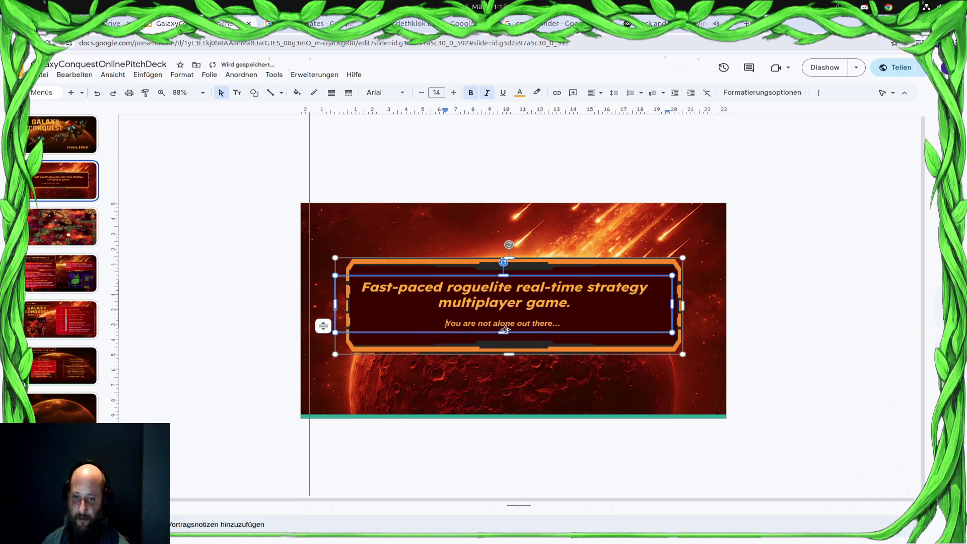
{"action": "left_click", "coordinate": [500, 392]}
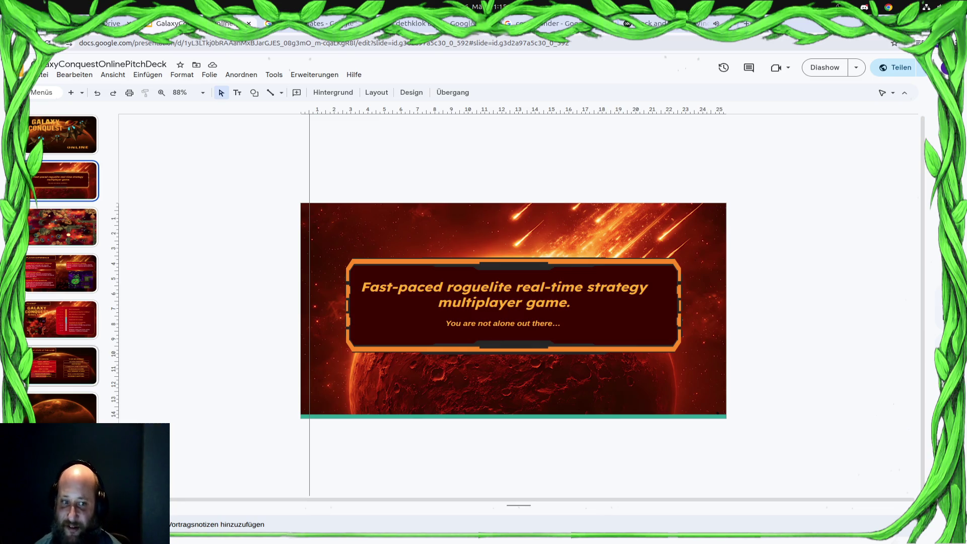
{"action": "left_click", "coordinate": [80, 335]}
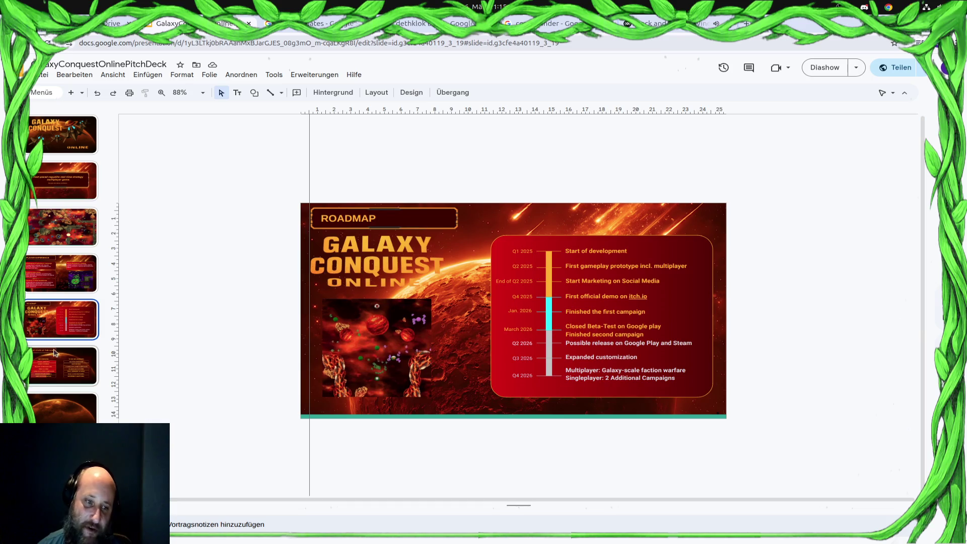
- View the Current State of the Game slide and check the Discord chat
{"action": "left_click", "coordinate": [57, 353]}
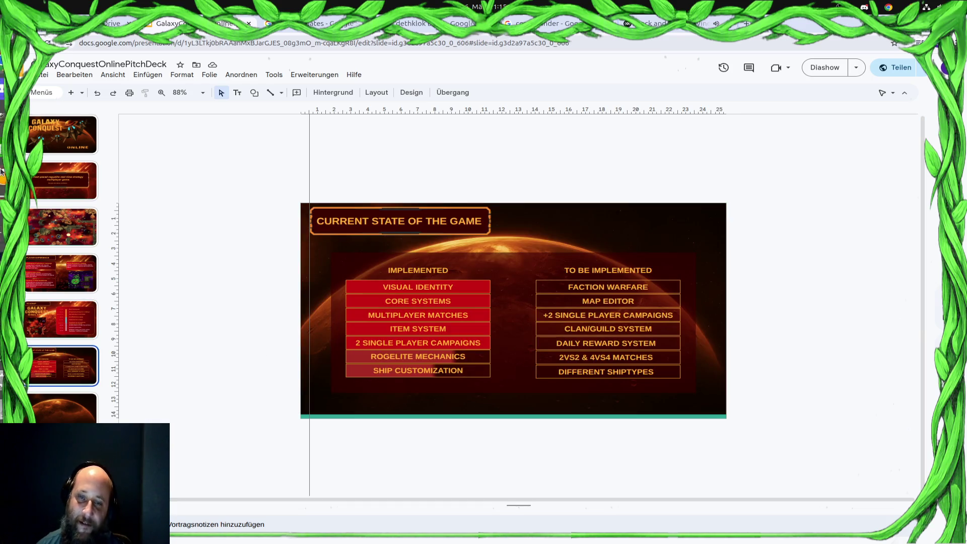
{"action": "key", "text": "alt+Tab"}
{"action": "key", "text": "alt+Tab"}
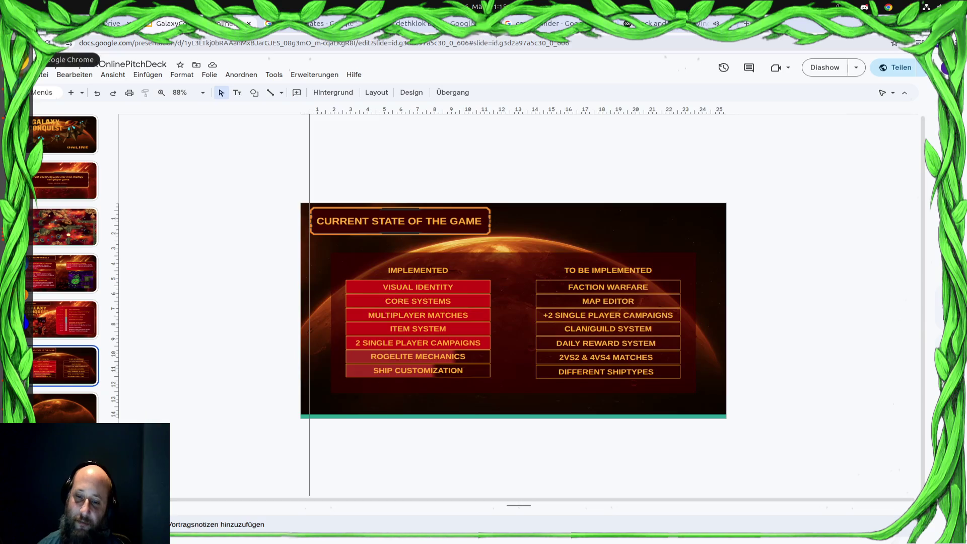
{"action": "key", "text": "super"}
{"action": "key", "text": "super"}
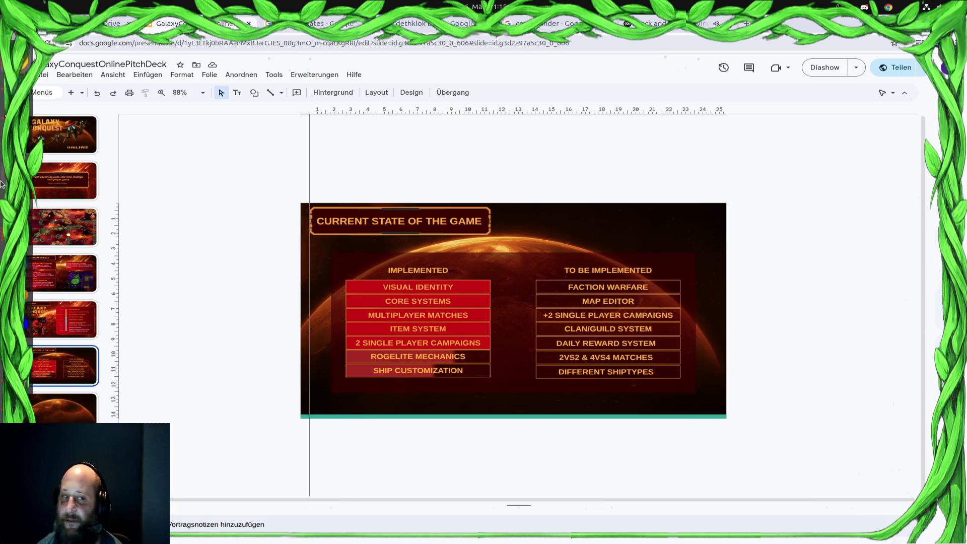
{"action": "key", "text": "alt+Tab"}
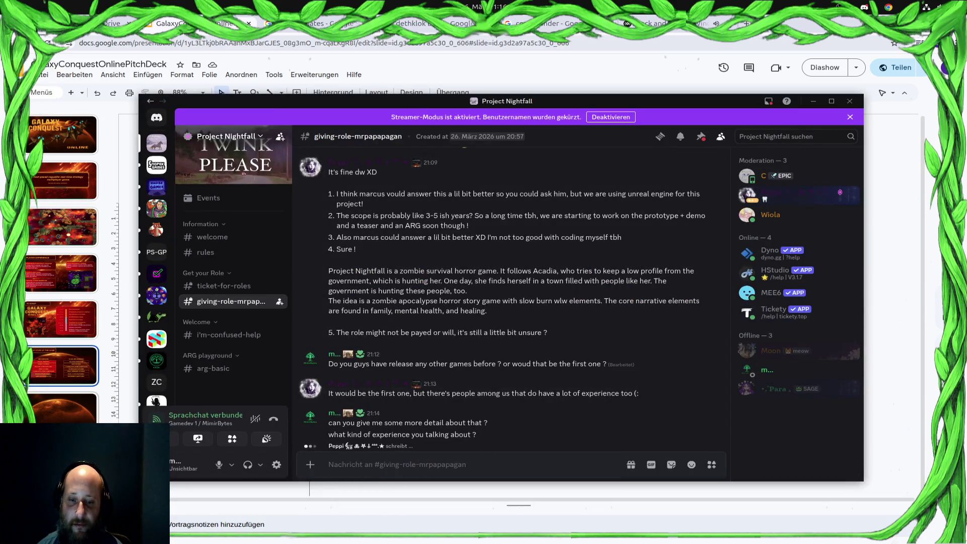
- Return to the deck on the Mars slide and bring up its options menu
{"action": "left_click", "coordinate": [75, 404]}
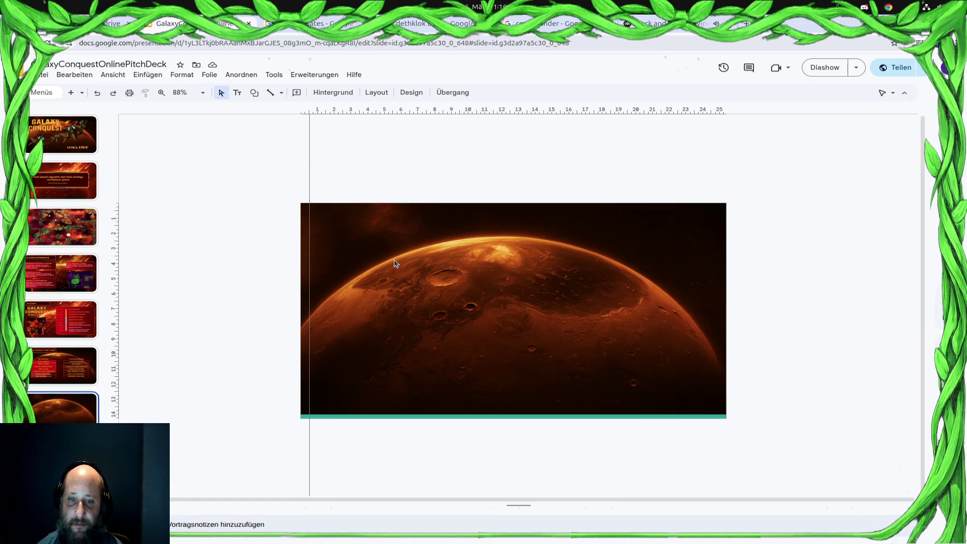
{"action": "key", "text": "Up"}
{"action": "key", "text": "Down"}
{"action": "right_click", "coordinate": [326, 202]}
- Dismiss the slide menu, check the web build folder holding GalaxyConquestOnlineWeb.zip, and return to the Mars slide
{"action": "left_click", "coordinate": [301, 227]}
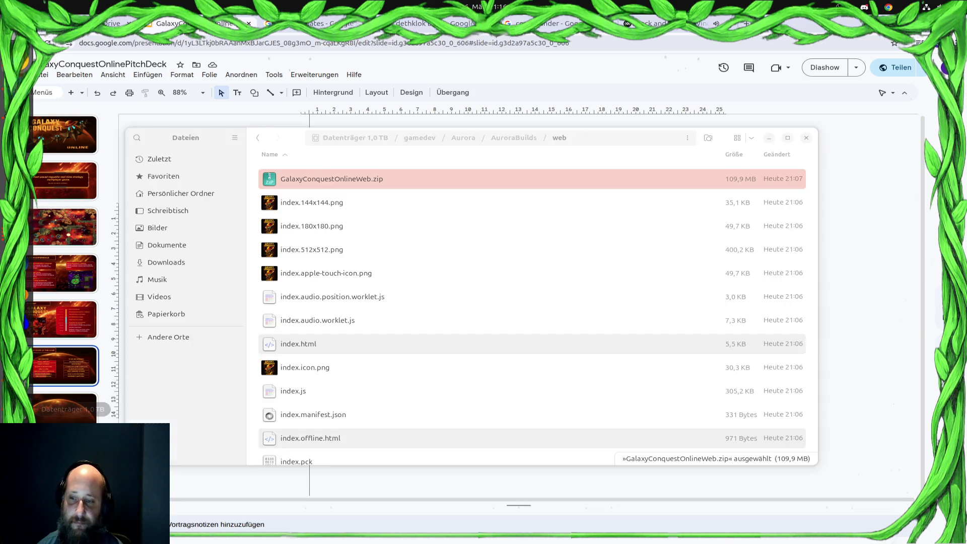
{"action": "left_click_drag", "start_coordinate": [332, 149], "coordinate": [966, 152]}
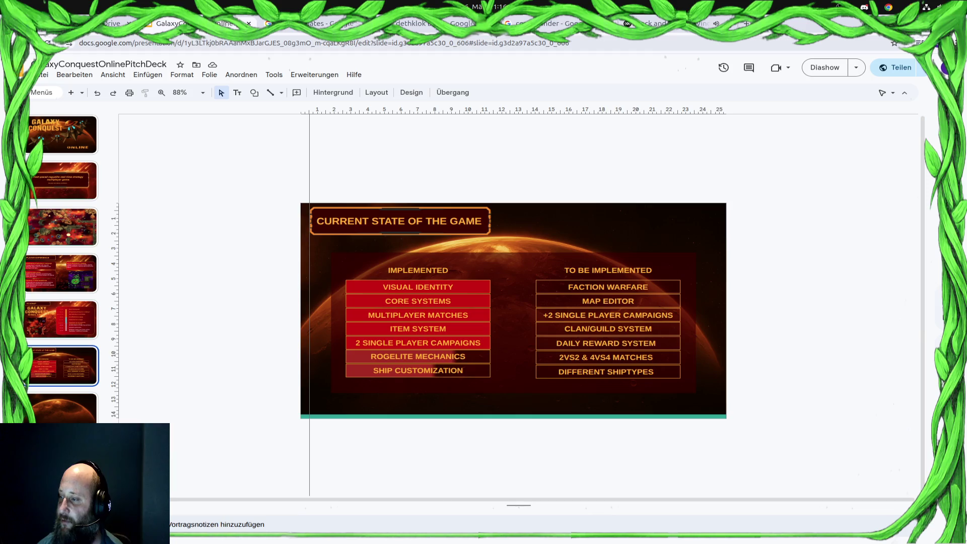
{"action": "key", "text": "Down"}
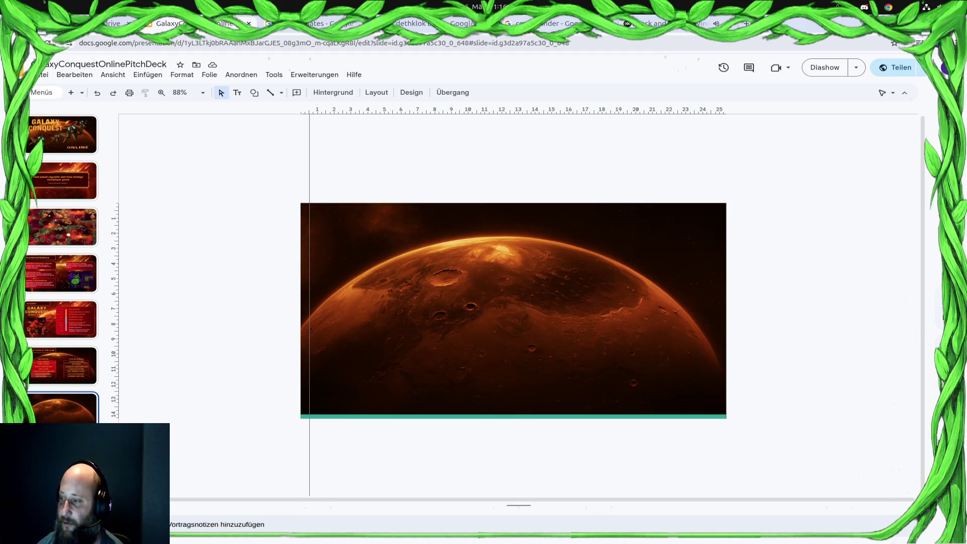
- Paste the framed panel onto the Mars slide and shrink it to a top-left title panel
{"action": "key", "text": "ctrl+v"}
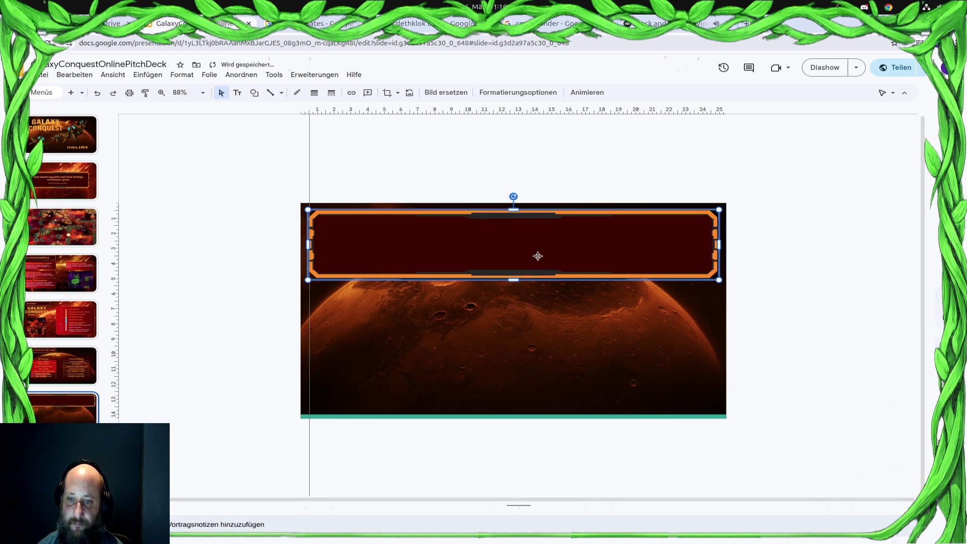
{"action": "mouse_move", "coordinate": [719, 280]}
{"action": "left_mouse_down"}
{"action": "mouse_move", "coordinate": [446, 234]}
{"action": "mouse_move", "coordinate": [513, 247]}
{"action": "left_mouse_up"}
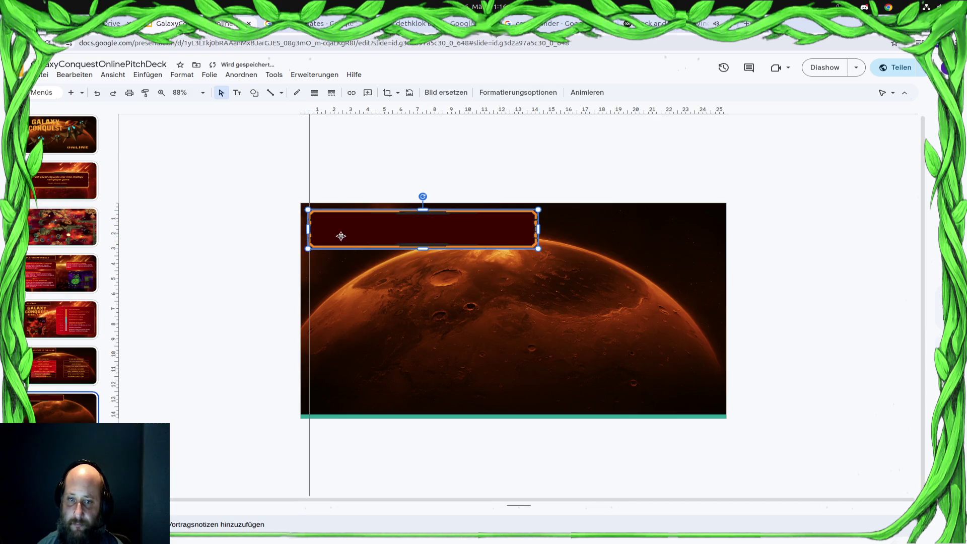
{"action": "left_click", "coordinate": [243, 95]}
{"action": "left_click", "coordinate": [339, 229]}
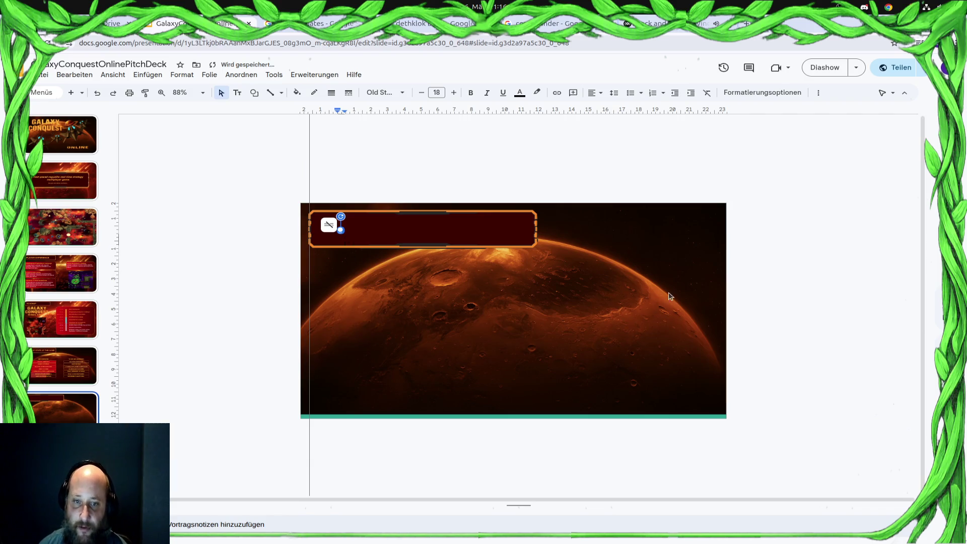
{"action": "left_click", "coordinate": [675, 236]}
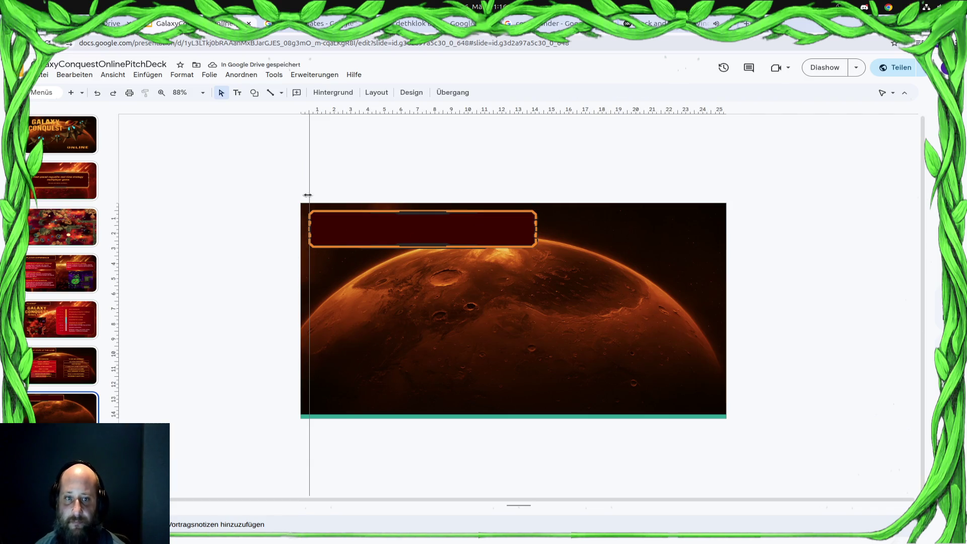
{"action": "left_click", "coordinate": [335, 224]}
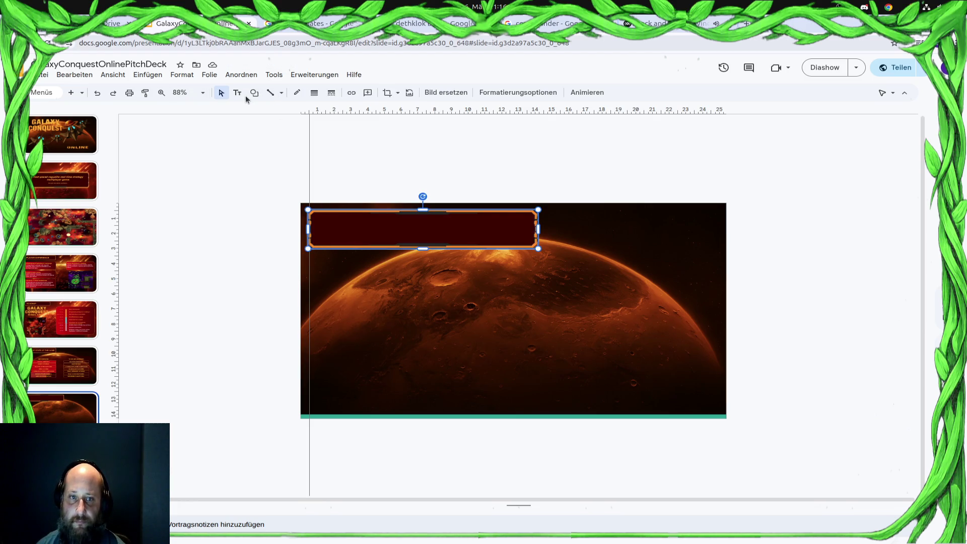
- Draw a text box inside the panel and change its wording to ESTIMATED BUDGET
{"action": "left_click", "coordinate": [237, 93]}
{"action": "left_click_drag", "start_coordinate": [315, 218], "coordinate": [533, 238]}
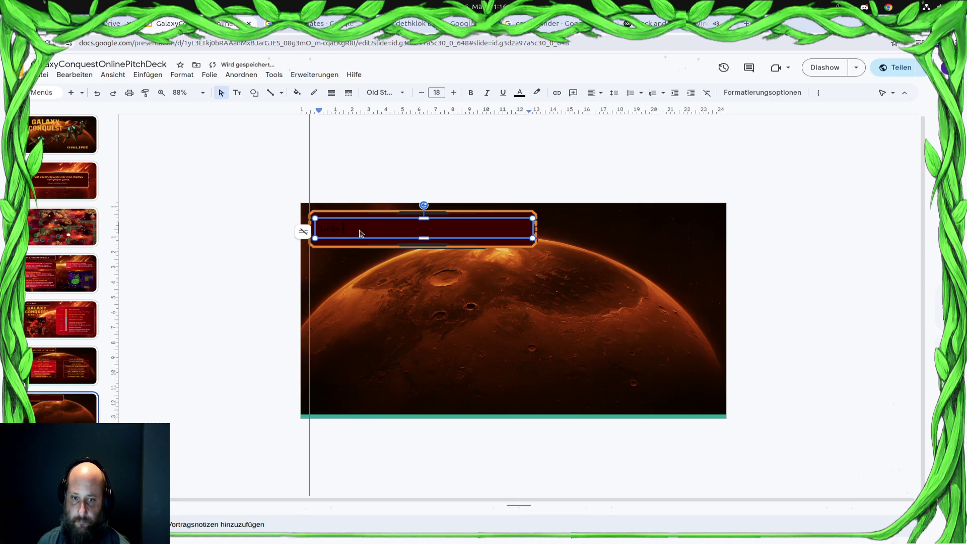
{"action": "key", "text": "BackSpace"}
{"action": "key", "text": "BackSpace"}
{"action": "key", "text": "BackSpace"}
{"action": "type", "text": "ck!"}
{"action": "key", "text": "BackSpace"}
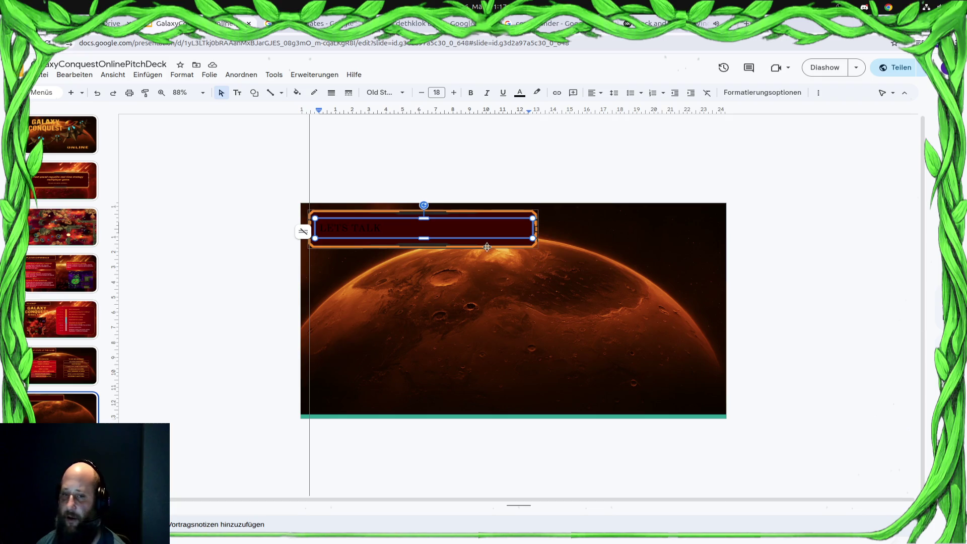
{"action": "left_click_drag", "start_coordinate": [398, 229], "coordinate": [328, 223]}
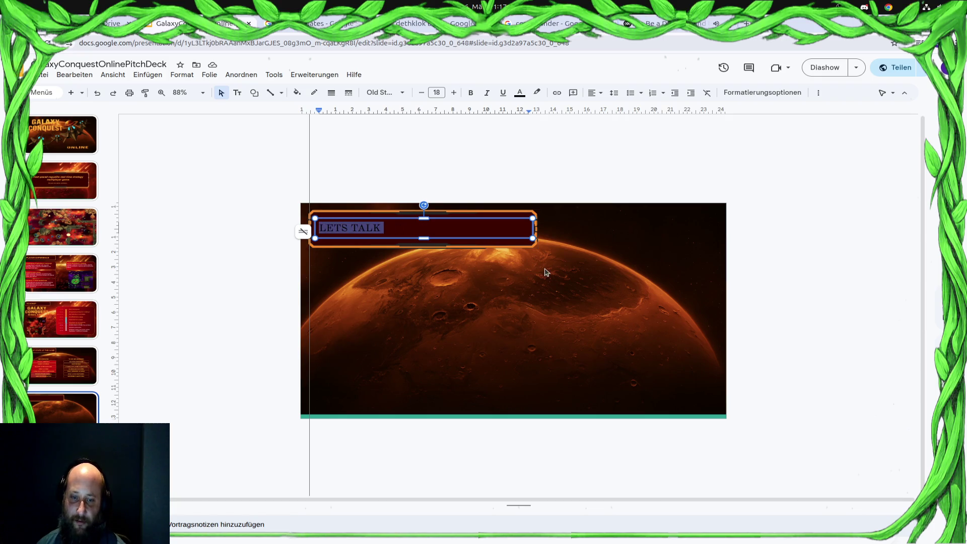
{"action": "key", "text": "BackSpace"}
{"action": "type", "text": "ESTIMATED BUDGET"}
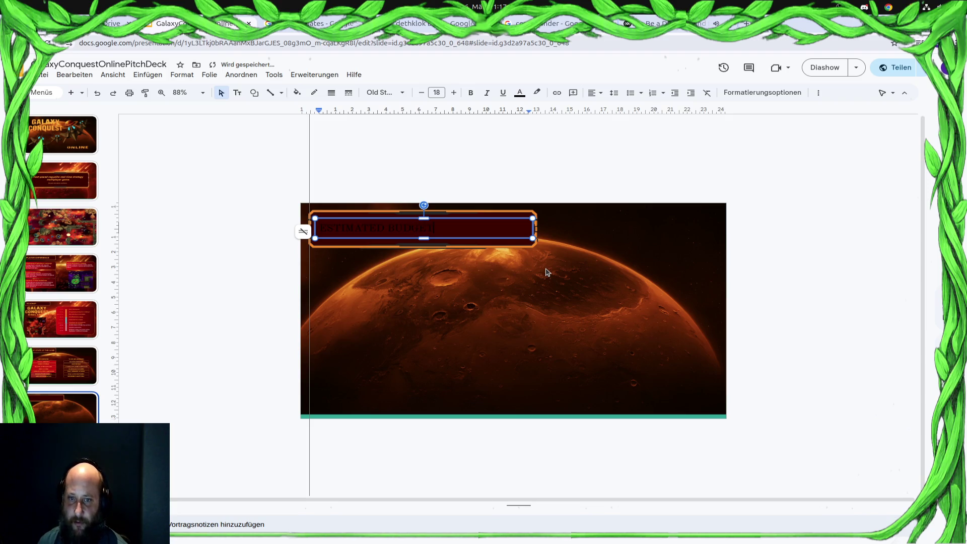
- Format the ESTIMATED BUDGET title as orange, Arial and bold
{"action": "key", "text": "ctrl+a"}
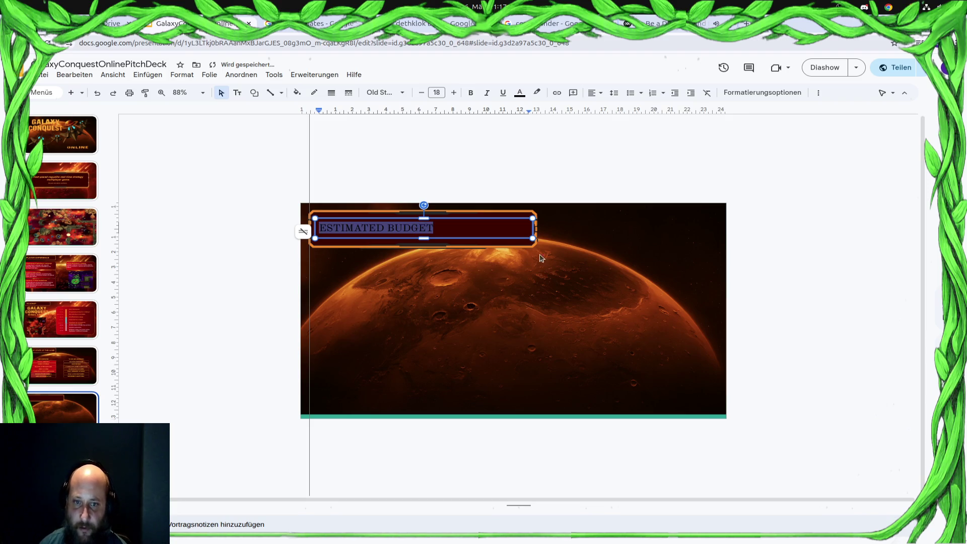
{"action": "left_click", "coordinate": [522, 94]}
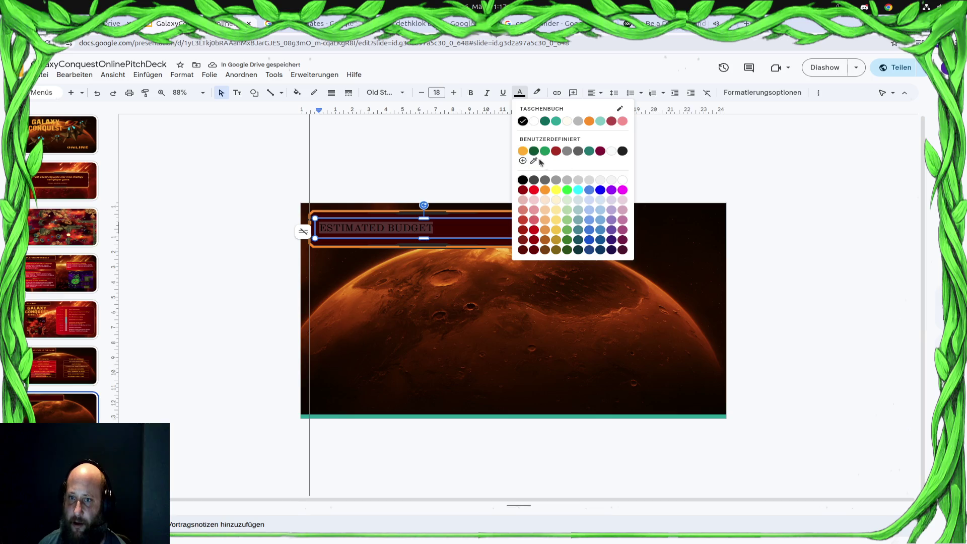
{"action": "left_click", "coordinate": [524, 155]}
{"action": "left_click", "coordinate": [400, 93]}
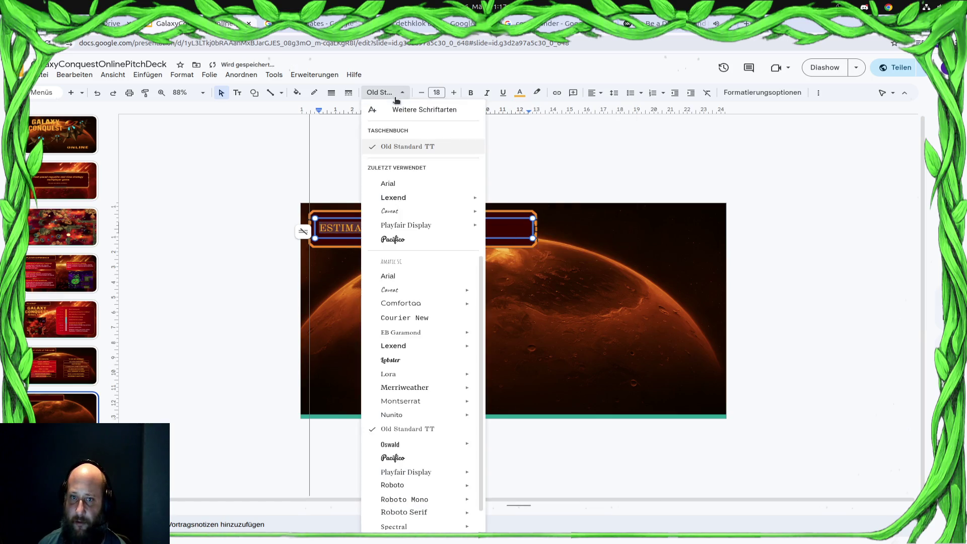
{"action": "left_click", "coordinate": [400, 181]}
{"action": "left_click", "coordinate": [471, 93]}
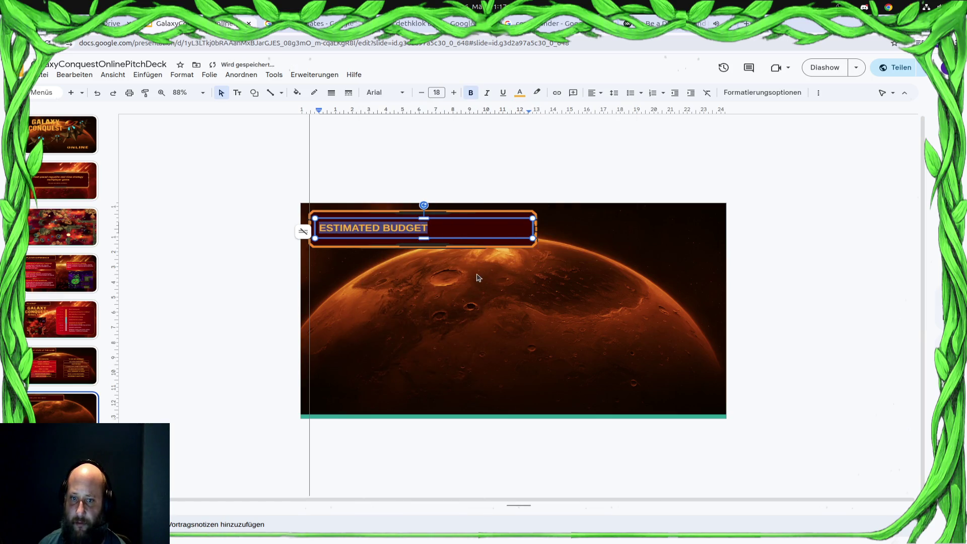
{"action": "left_click", "coordinate": [3, 111]}
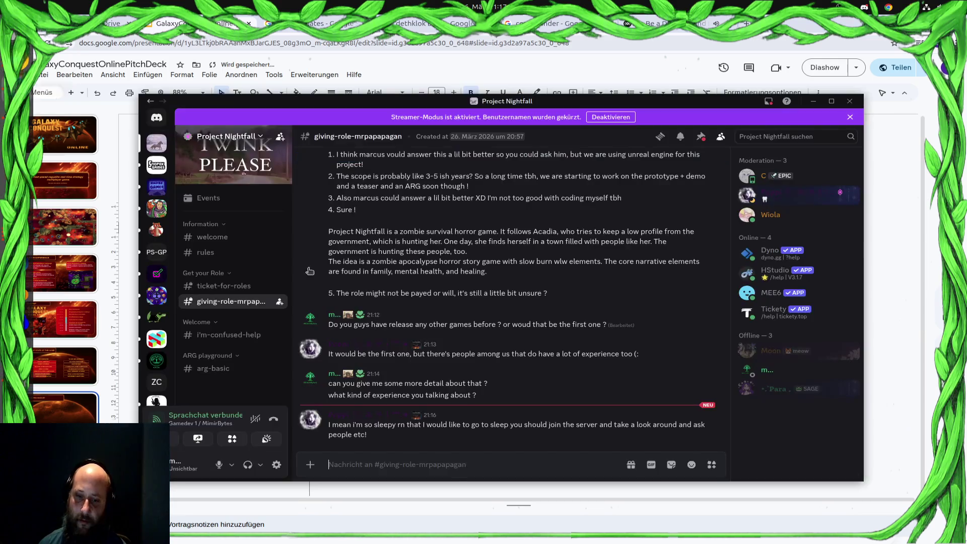
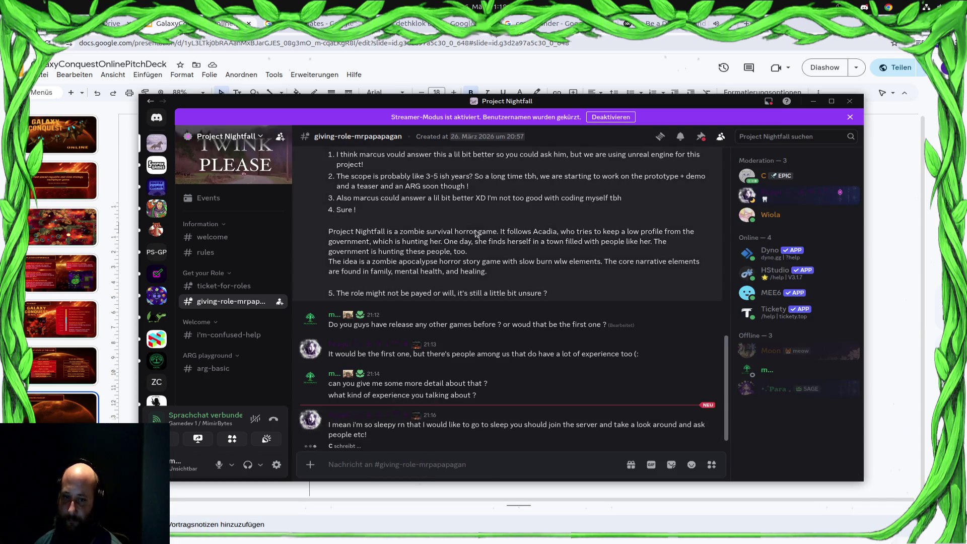
- Start a Discord reply with 'ok i see.' and, on a new line, 'Tbh i dont see me putting in'
{"action": "scroll", "coordinate": [491, 293], "scroll_direction": "up", "scroll_amount": 1}
{"action": "scroll", "coordinate": [491, 293], "scroll_direction": "down", "scroll_amount": 1}
{"action": "scroll", "coordinate": [491, 294], "scroll_direction": "up", "scroll_amount": 1}
{"action": "scroll", "coordinate": [483, 328], "scroll_direction": "down", "scroll_amount": 1}
{"action": "left_click", "coordinate": [402, 462]}
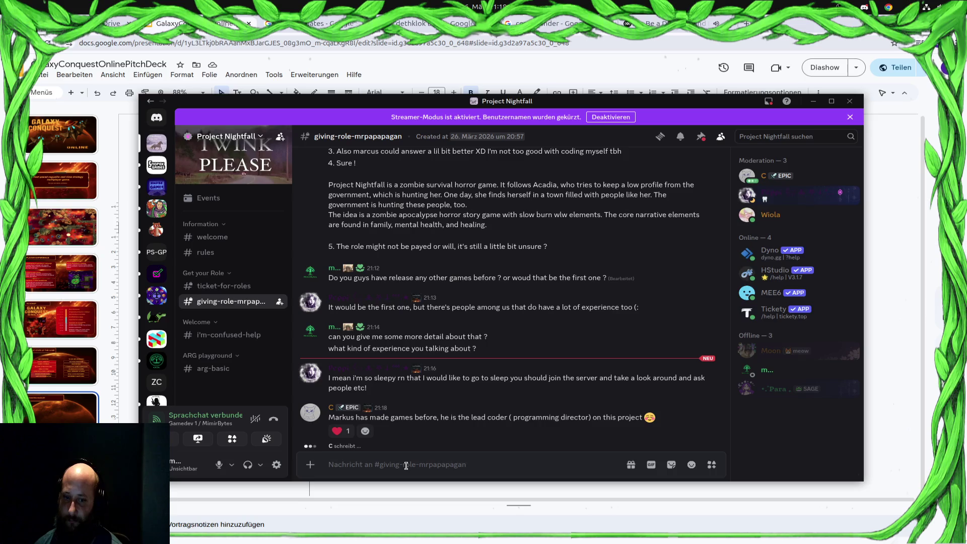
{"action": "mouse_move", "coordinate": [344, 432]}
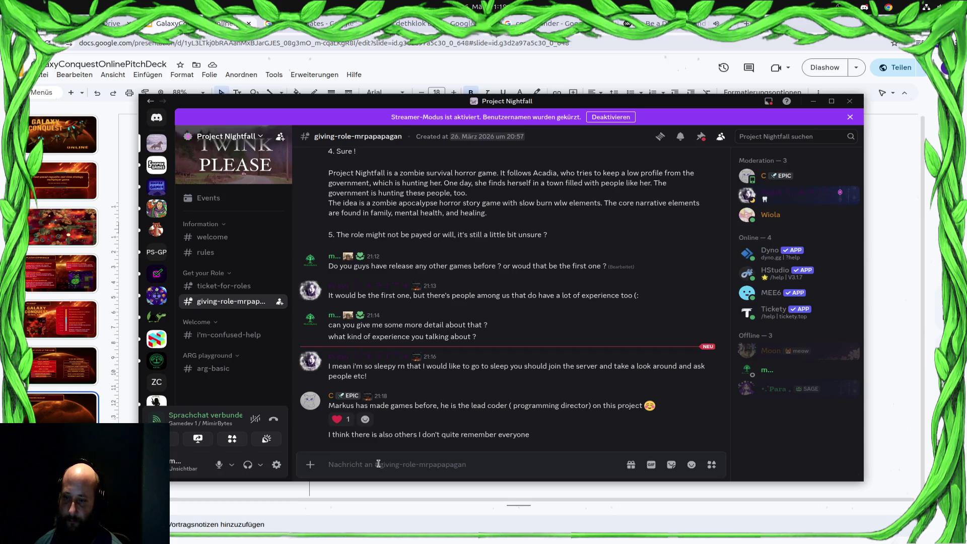
{"action": "type", "text": "ok i see."}
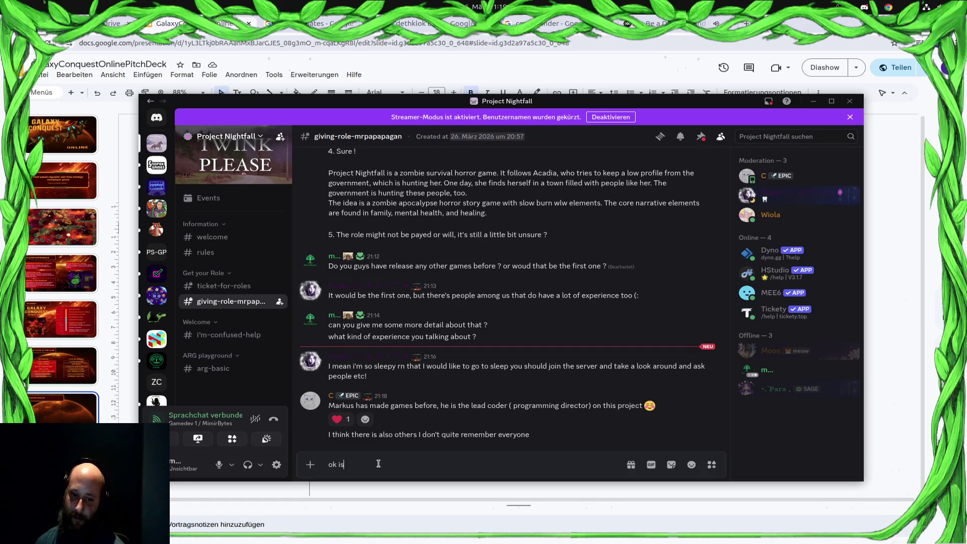
{"action": "key", "text": "shift+Return"}
{"action": "type", "text": "Tbh"}
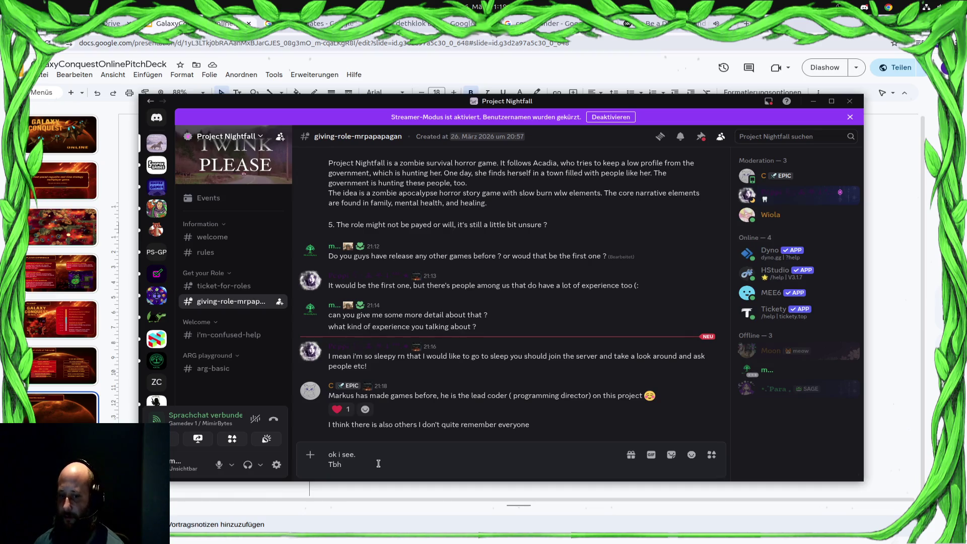
{"action": "type", "text": " i dont see me putting in"}
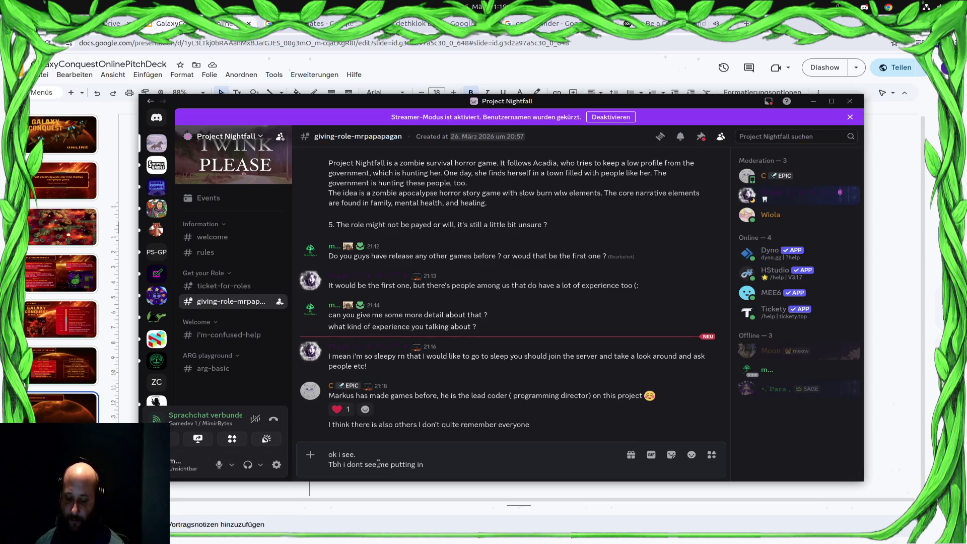
{"action": "type", "text": " 4"}
- Continue with '3-5 years on a project without any form of compensation', fixing typos
{"action": "key", "text": "BackSpace"}
{"action": "type", "text": "3-5 yearts"}
{"action": "key", "text": "BackSpace"}
{"action": "key", "text": "BackSpace"}
{"action": "key", "text": "BackSpace"}
{"action": "type", "text": "s in"}
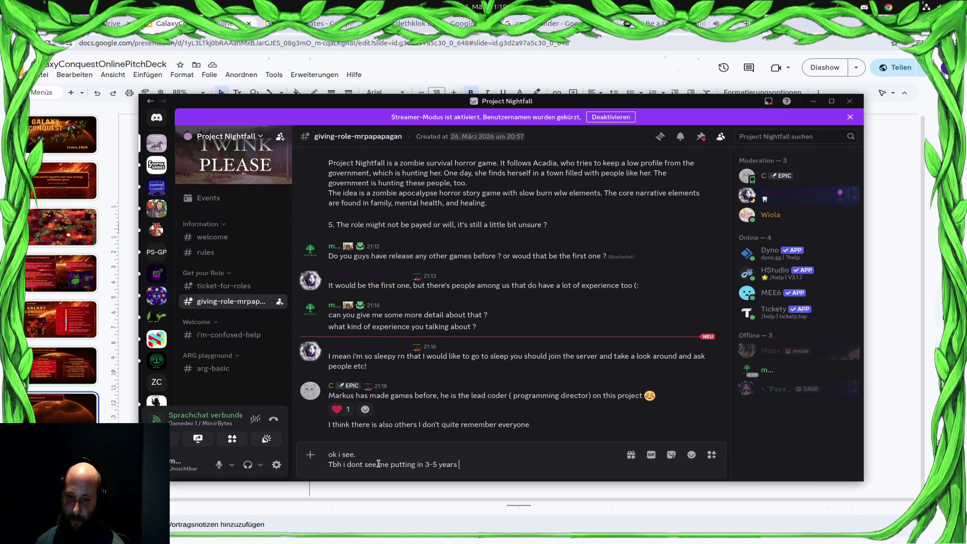
{"action": "key", "text": "BackSpace"}
{"action": "key", "text": "BackSpace"}
{"action": "type", "text": "onm"}
{"action": "key", "text": "BackSpace"}
{"action": "key", "text": "BackSpace"}
{"action": "type", "text": "a proje"}
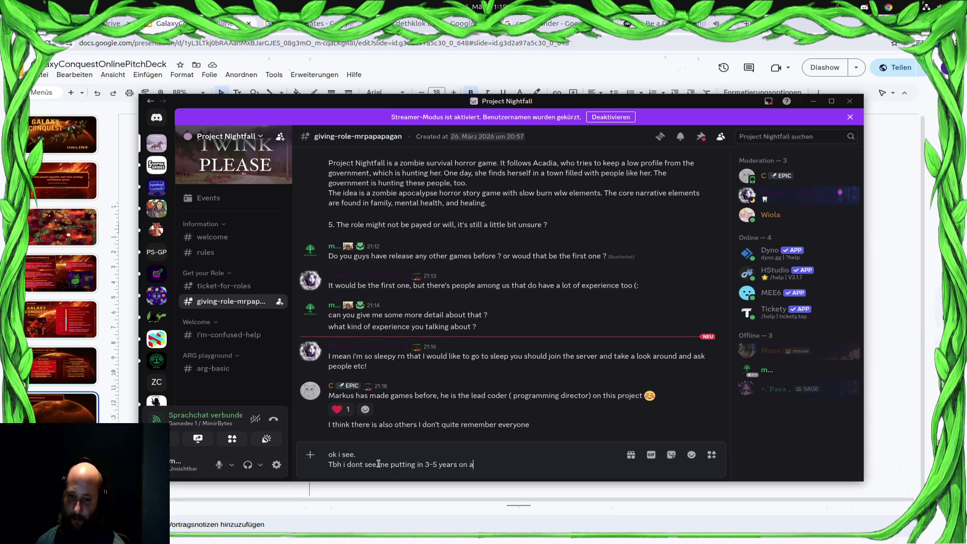
{"action": "type", "text": "ct "}
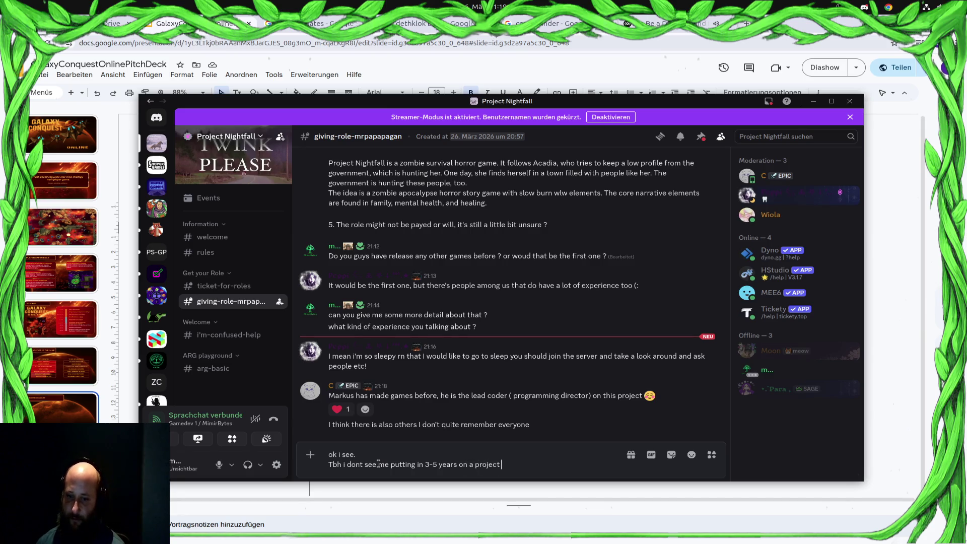
{"action": "type", "text": "without an"}
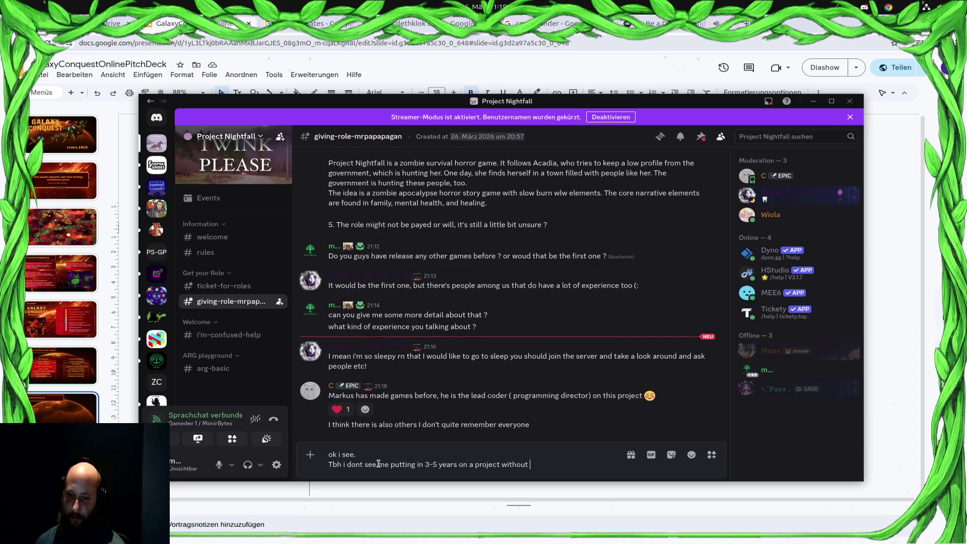
{"action": "type", "text": "y form"}
{"action": "type", "text": "of compens"}
{"action": "type", "text": "ation."}
- On a new line, add having worked 15 years in software and 2 as an indie dev
{"action": "key", "text": "shift+Return"}
{"action": "type", "text": "As i told you b"}
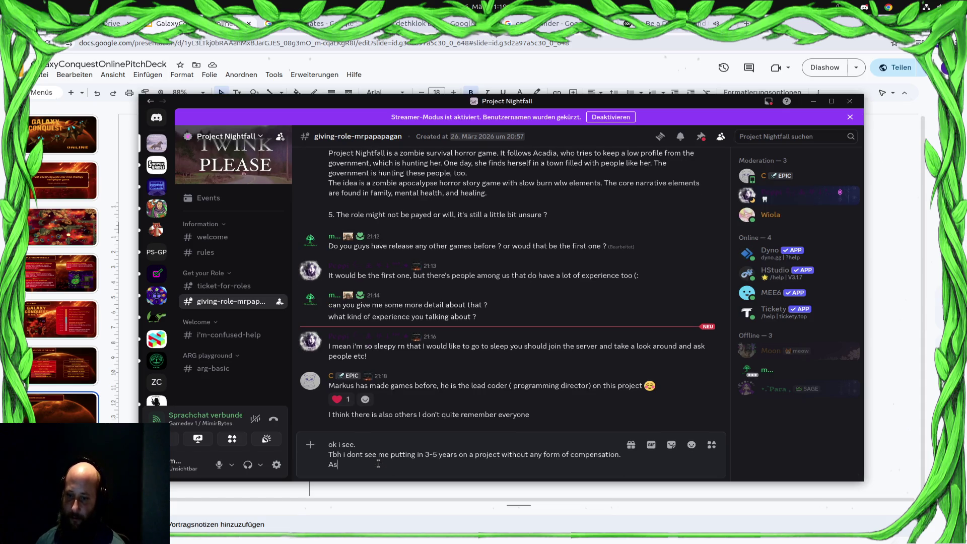
{"action": "type", "text": "efore i work"}
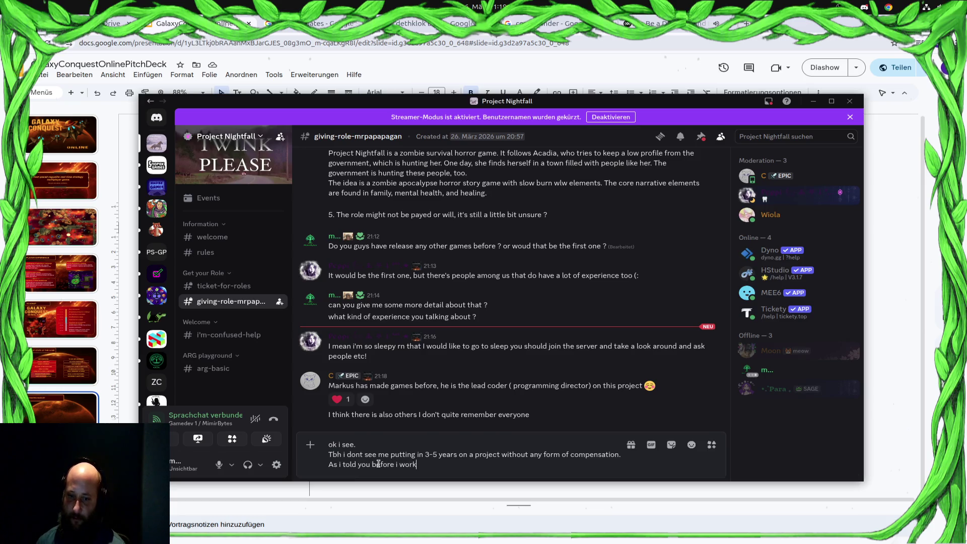
{"action": "type", "text": " in software"}
{"action": "type", "text": " for like 15 years and beeing a "}
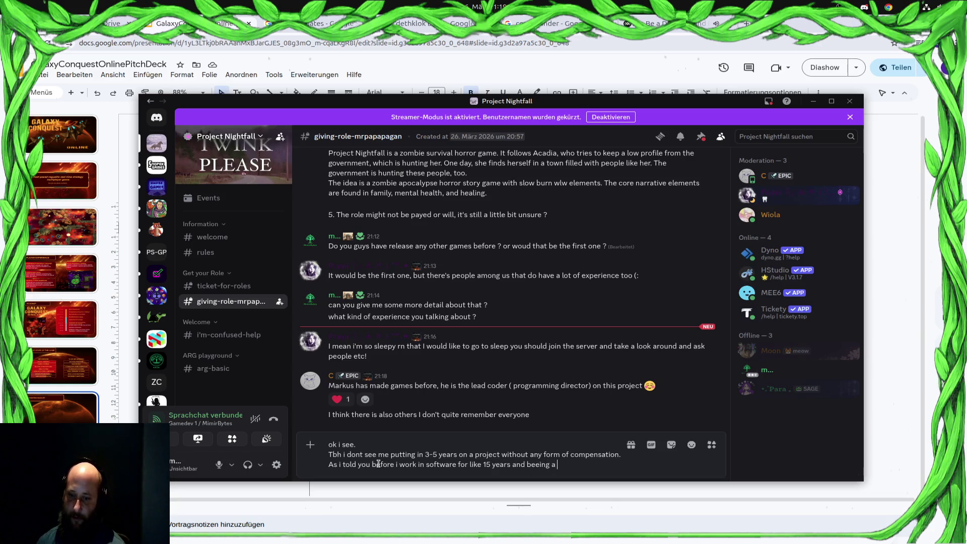
{"action": "type", "text": "indie dev for a"}
{"action": "type", "text": "round 2 year"}
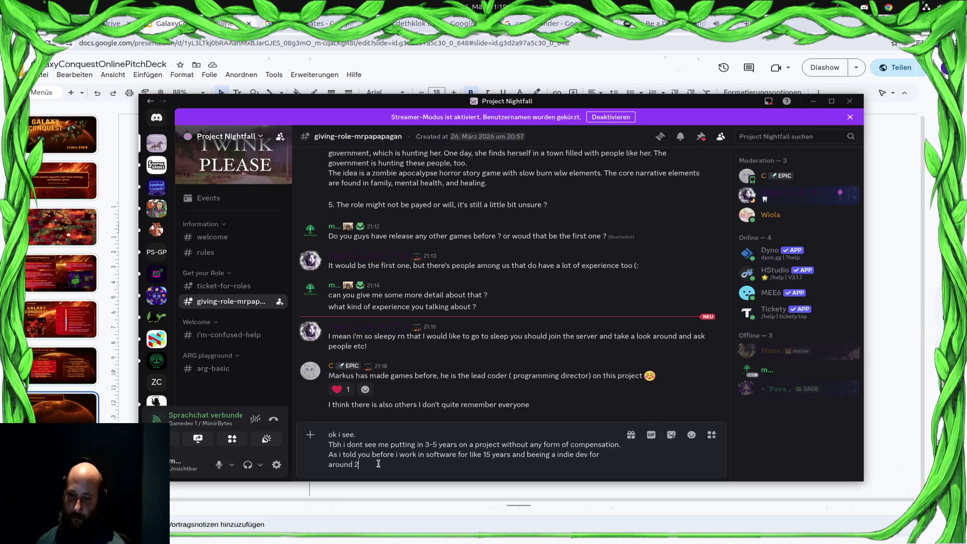
{"action": "type", "text": "s now. "}
{"action": "type", "text": "That"}
{"action": "key", "text": "BackSpace"}
{"action": "key", "text": "BackSpace"}
{"action": "key", "text": "BackSpace"}
{"action": "type", "text": "So tha"}
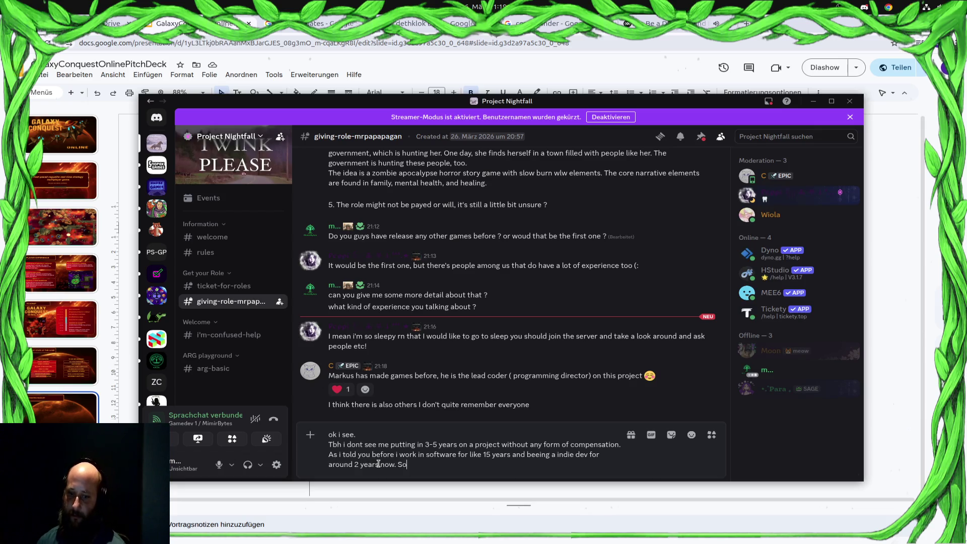
{"action": "type", "text": "t c"}
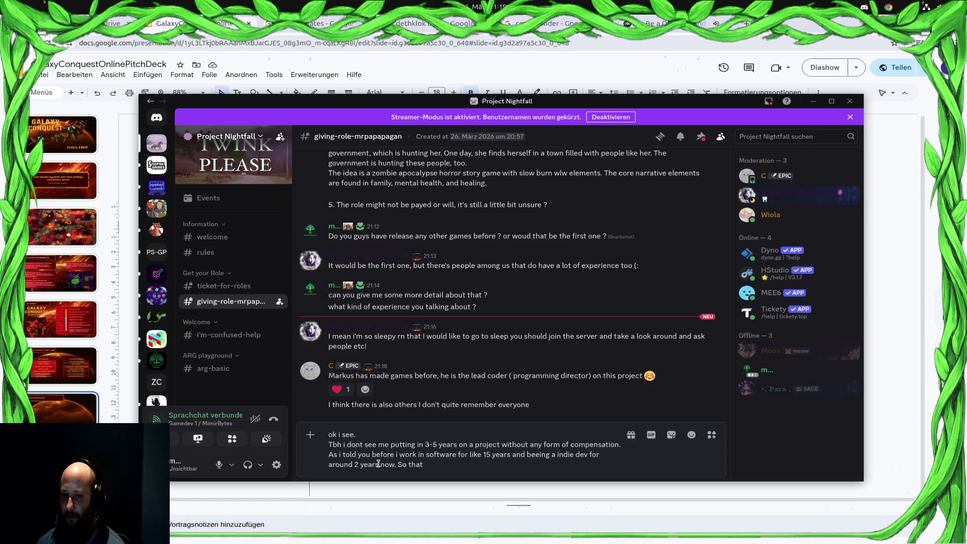
{"action": "type", "text": "all might"}
- End the draft saying the ask is too big even though the project idea sounds cool, then switch to the browser
{"action": "key", "text": "BackSpace"}
{"action": "key", "text": "BackSpace"}
{"action": "key", "text": "BackSpace"}
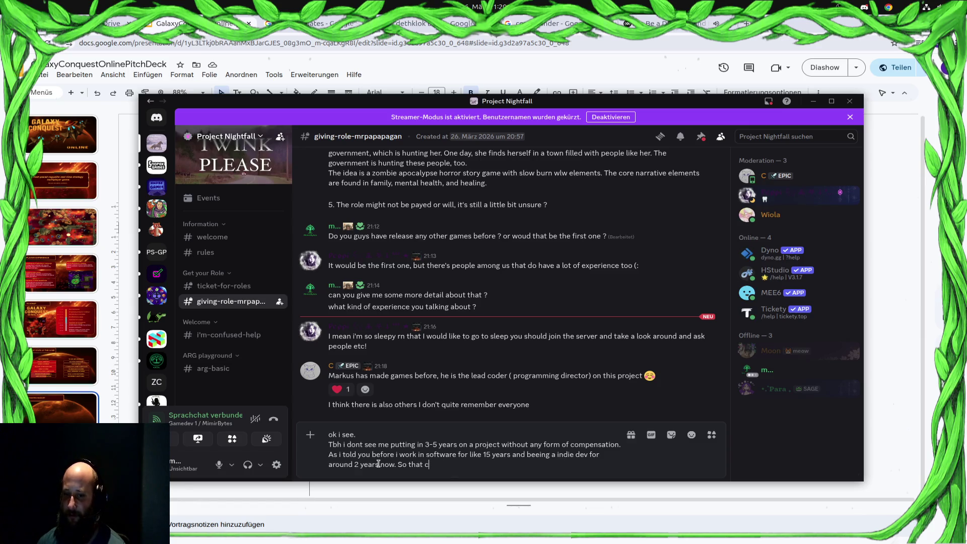
{"action": "type", "text": "ask"}
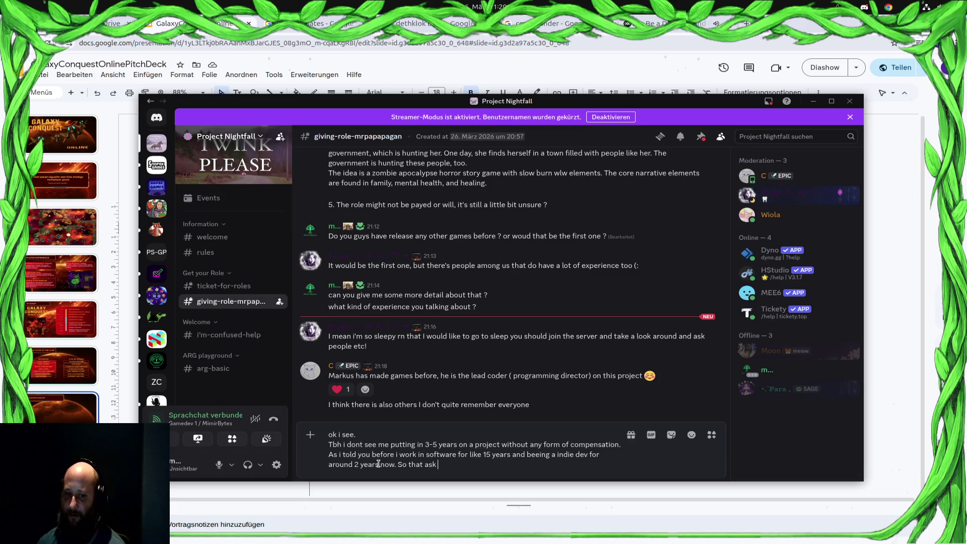
{"action": "type", "text": " is to big for me pers"}
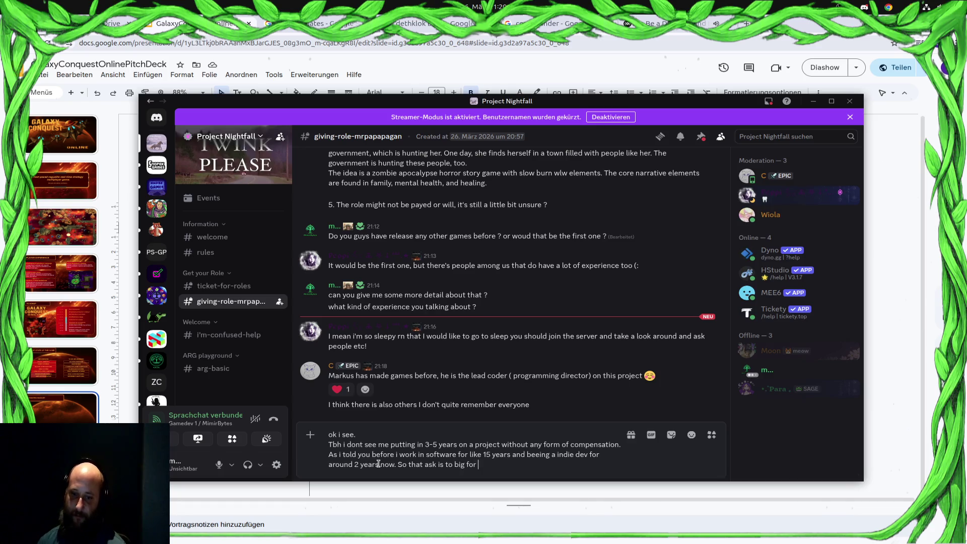
{"action": "type", "text": "onaly e"}
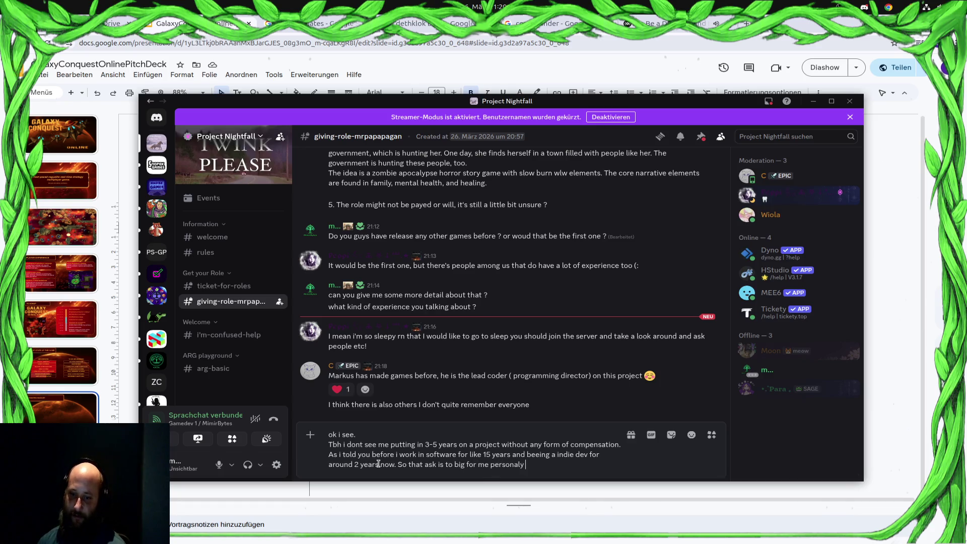
{"action": "type", "text": "ven if the "}
{"action": "type", "text": "Idea behind "}
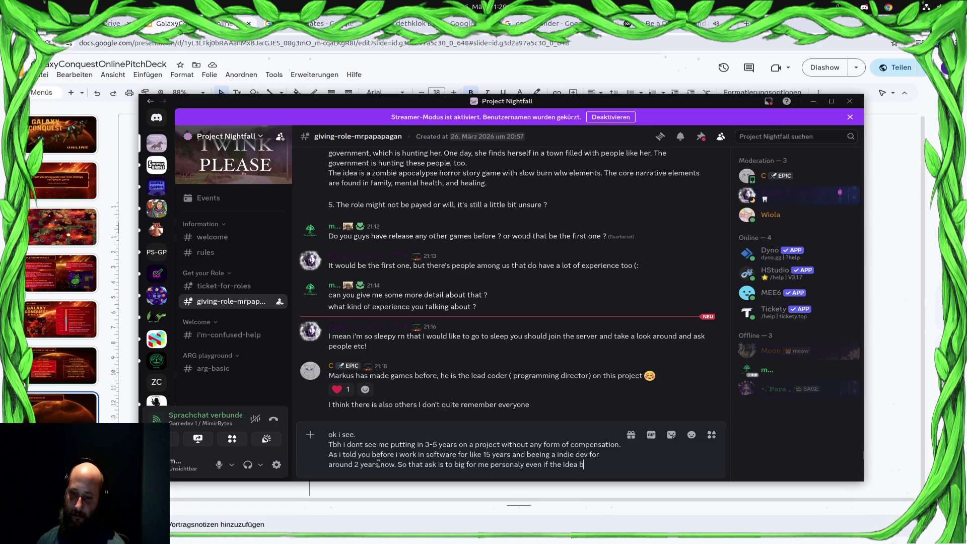
{"action": "type", "text": "the project(as"}
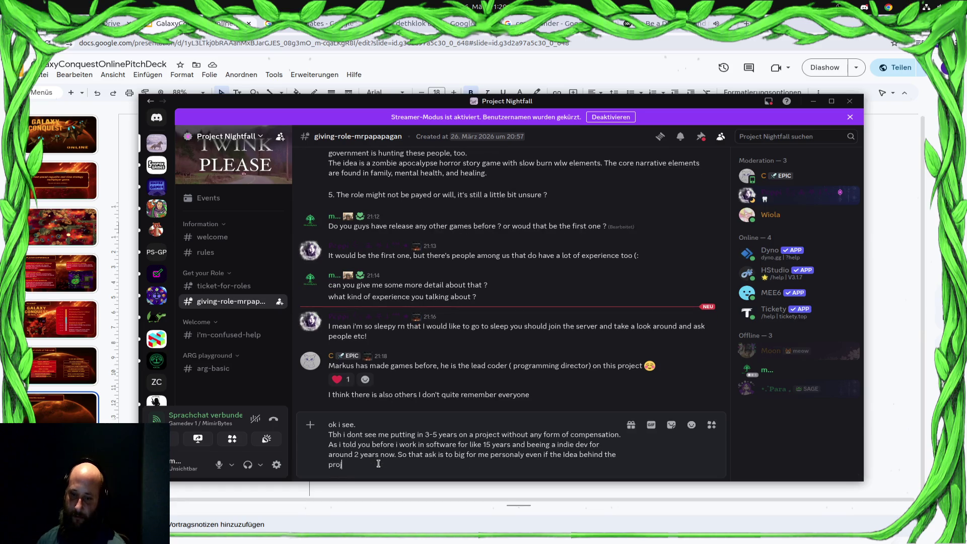
{"action": "type", "text": " far as i can tell)"}
{"action": "type", "text": " sounds pretty cool"}
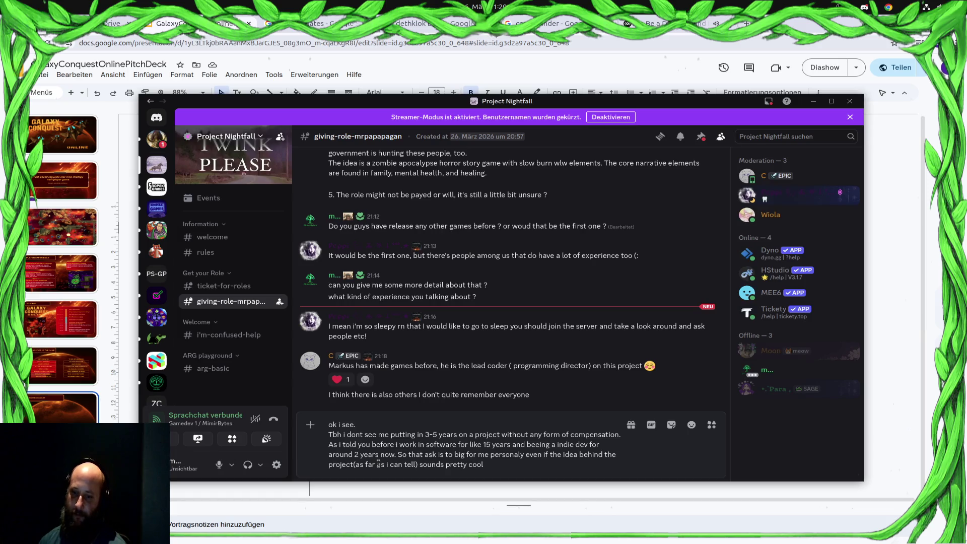
{"action": "type", "text": "."}
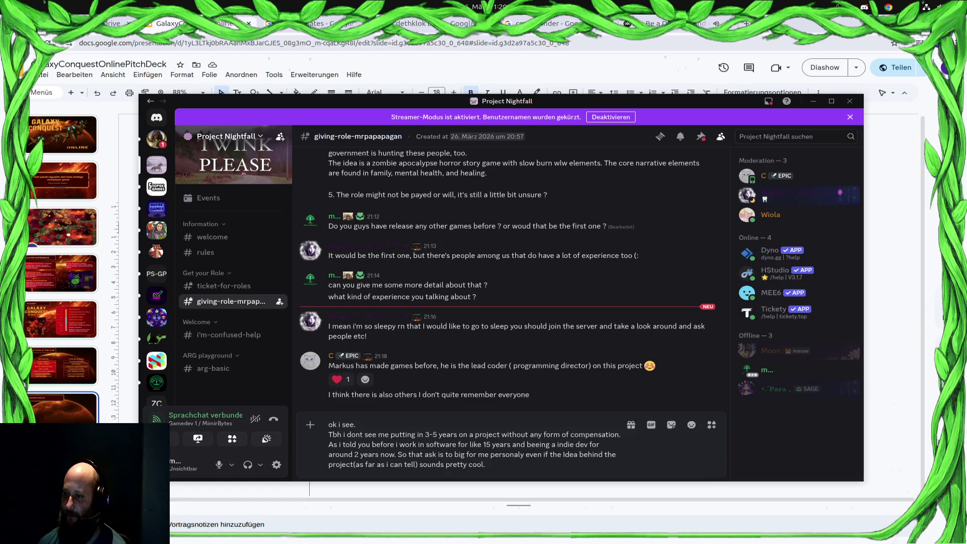
{"action": "left_click", "coordinate": [836, 23]}
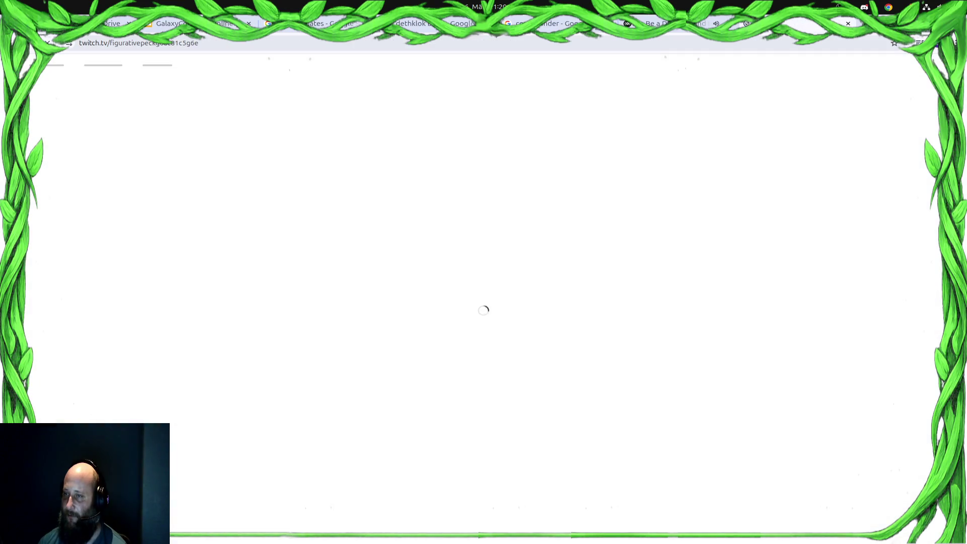
- Close the loading twitch.tv tab and return to the Discord window
{"action": "left_click", "coordinate": [847, 23]}
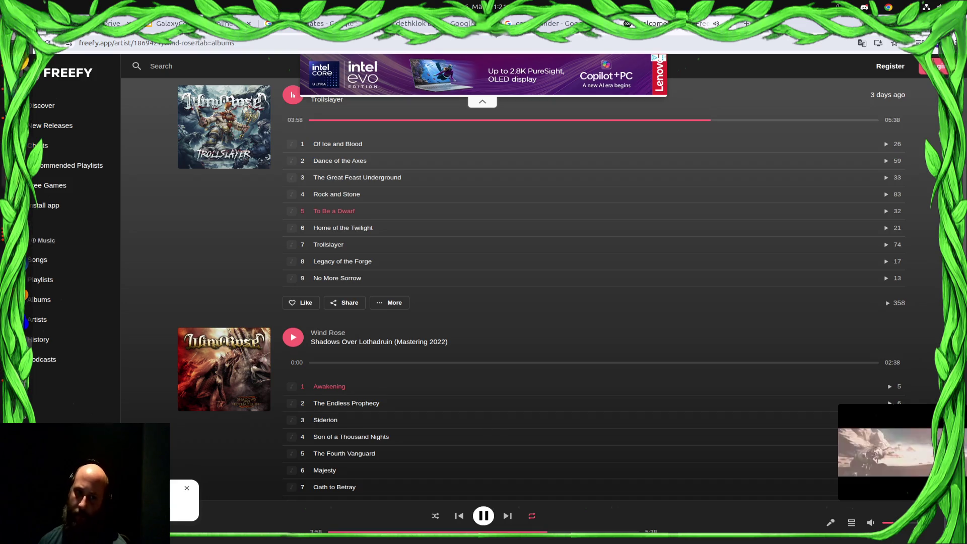
{"action": "key", "text": "alt+Tab"}
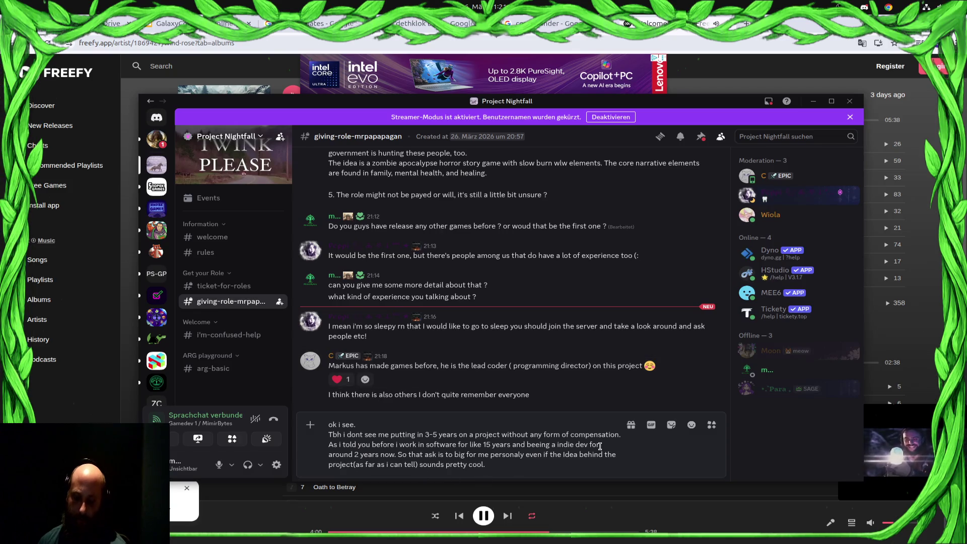
- Thank them for answering, wish the team luck creating a great game, and send the reply
{"action": "type", "text": "Thanks for aw"}
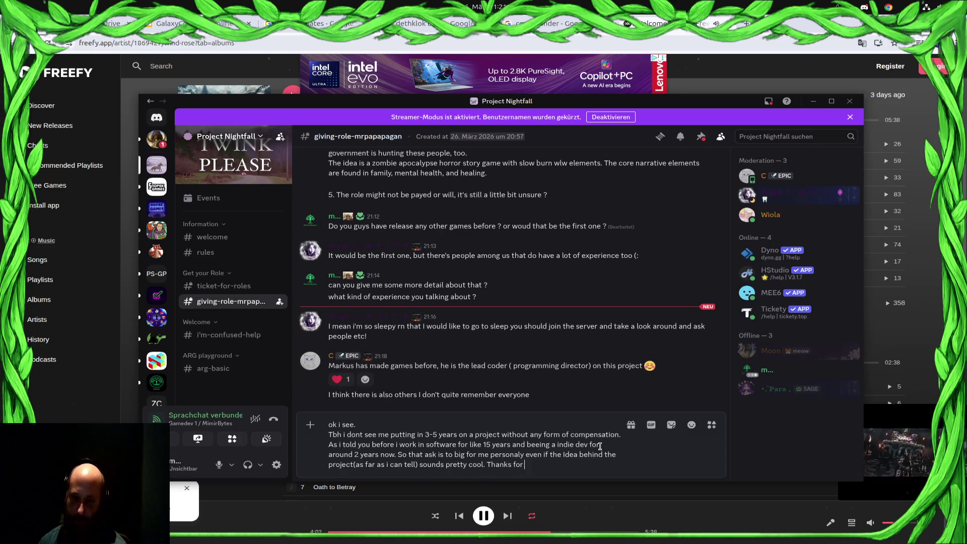
{"action": "type", "text": "nsering my "}
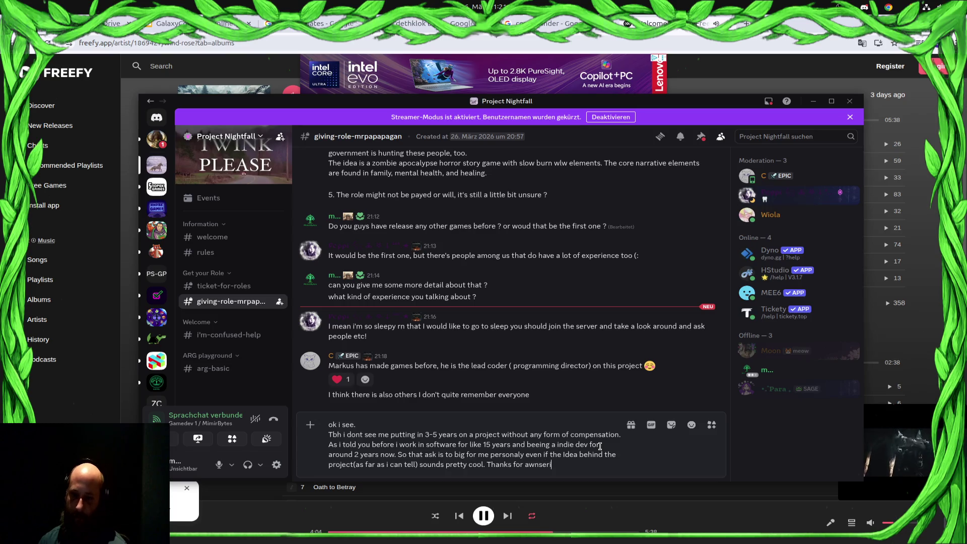
{"action": "type", "text": "questions."}
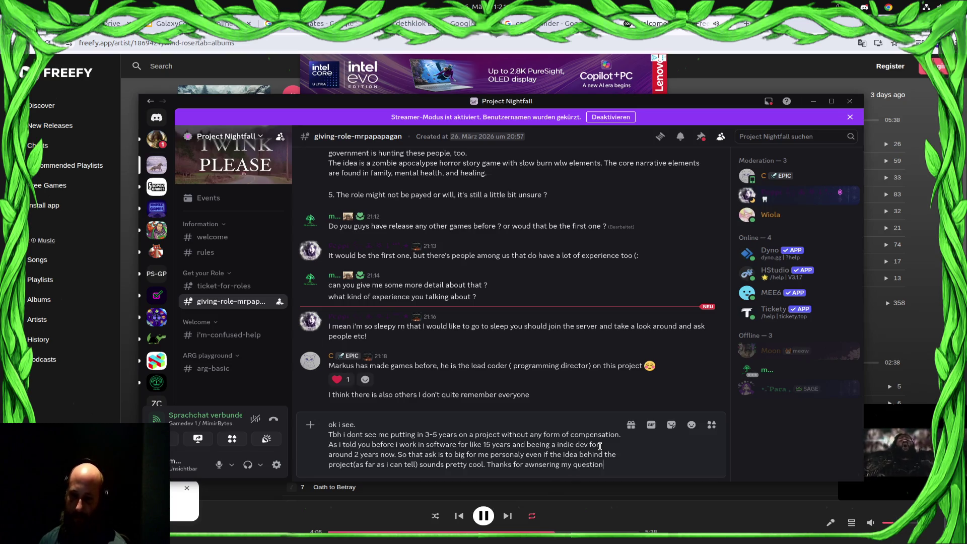
{"action": "type", "text": " I wiu"}
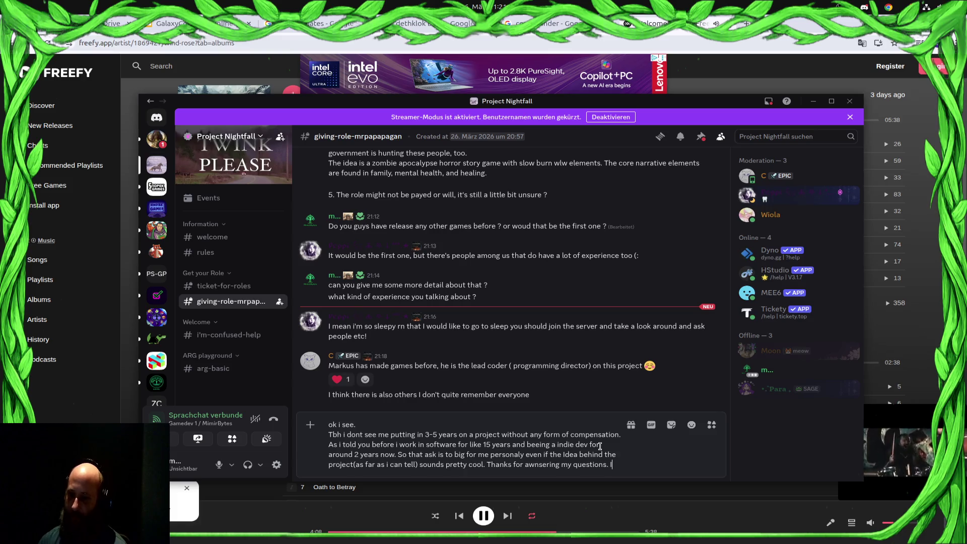
{"action": "key", "text": "BackSpace"}
{"action": "type", "text": "sh you g"}
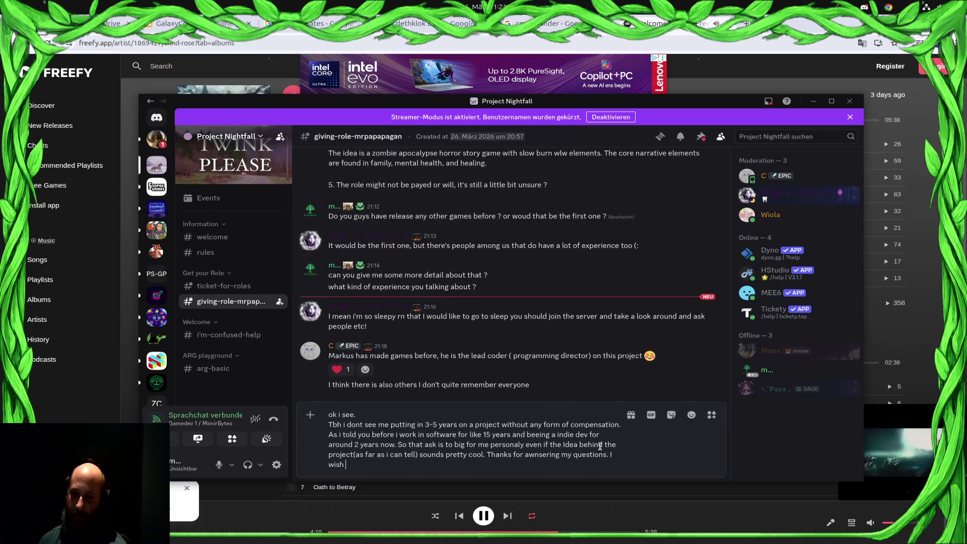
{"action": "type", "text": "uys the best of l"}
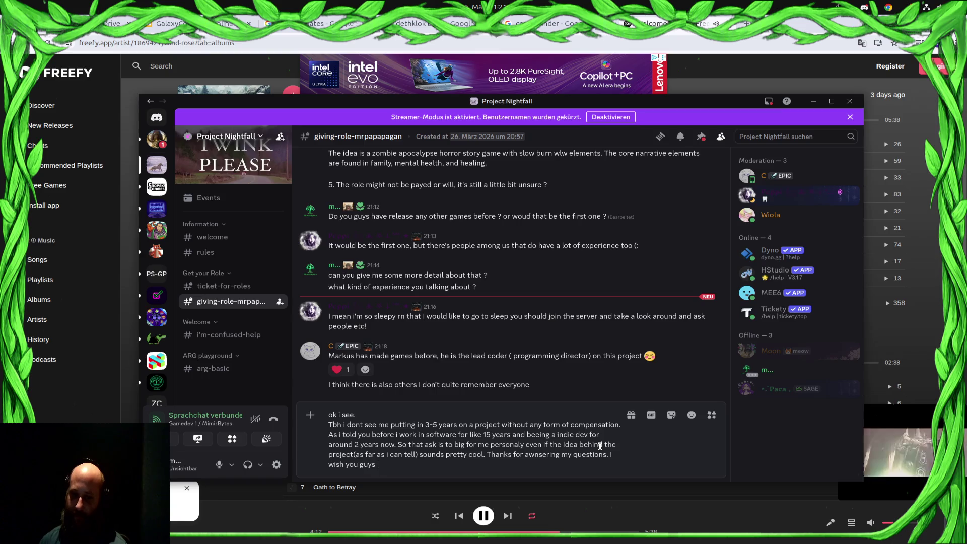
{"action": "type", "text": "uck and "}
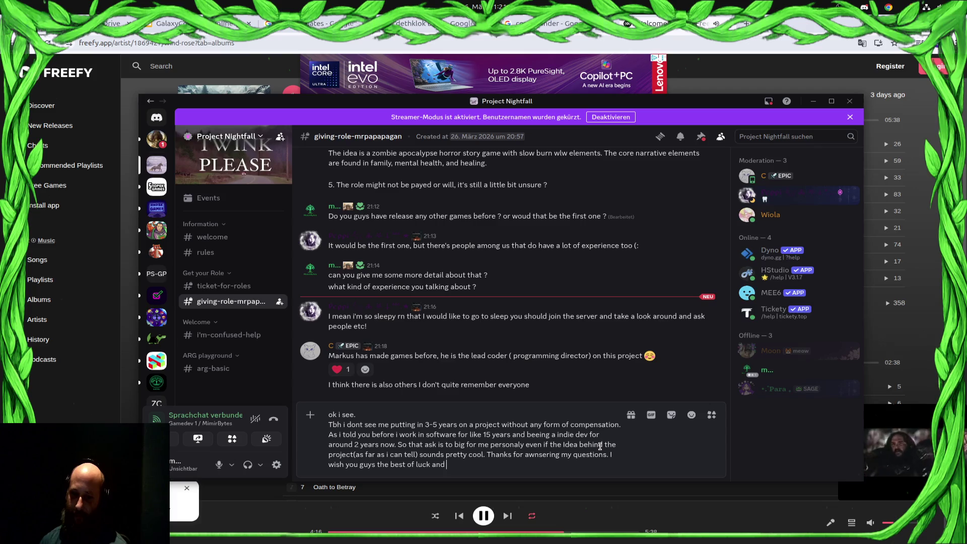
{"action": "type", "text": "hope you c"}
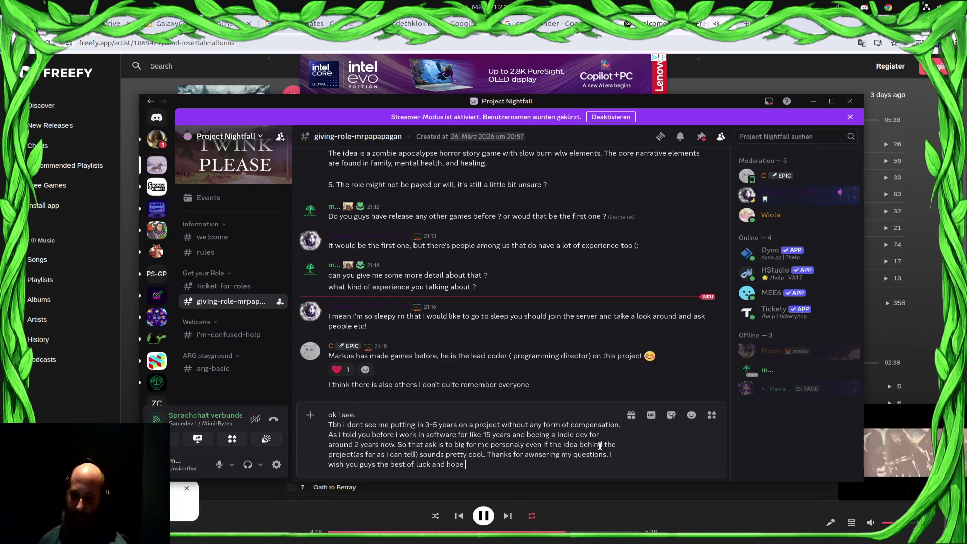
{"action": "type", "text": "reate a grea"}
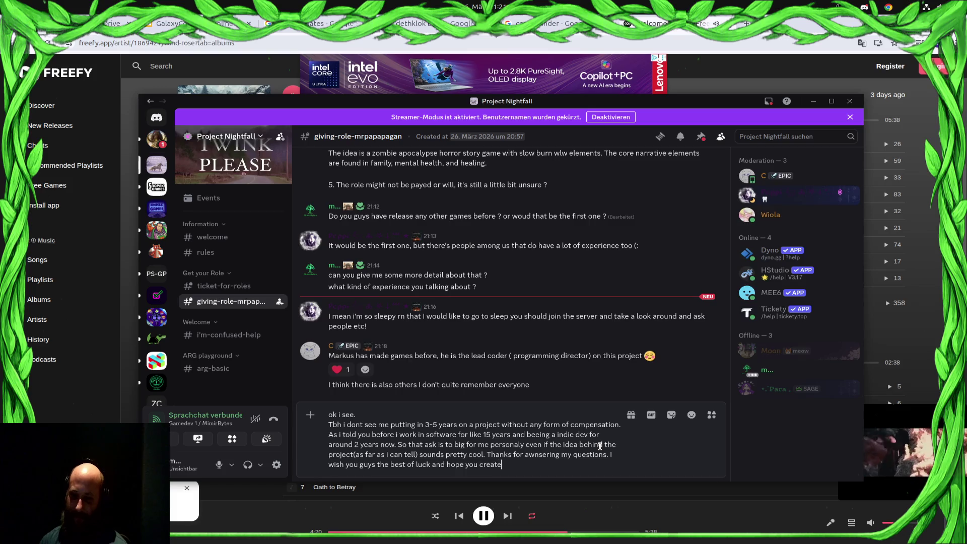
{"action": "type", "text": "t game."}
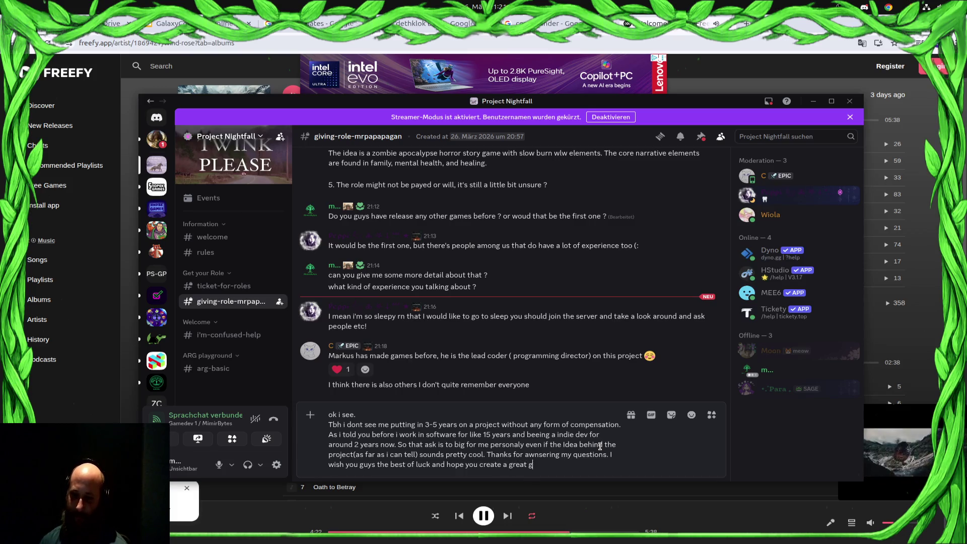
{"action": "key", "text": "Return"}
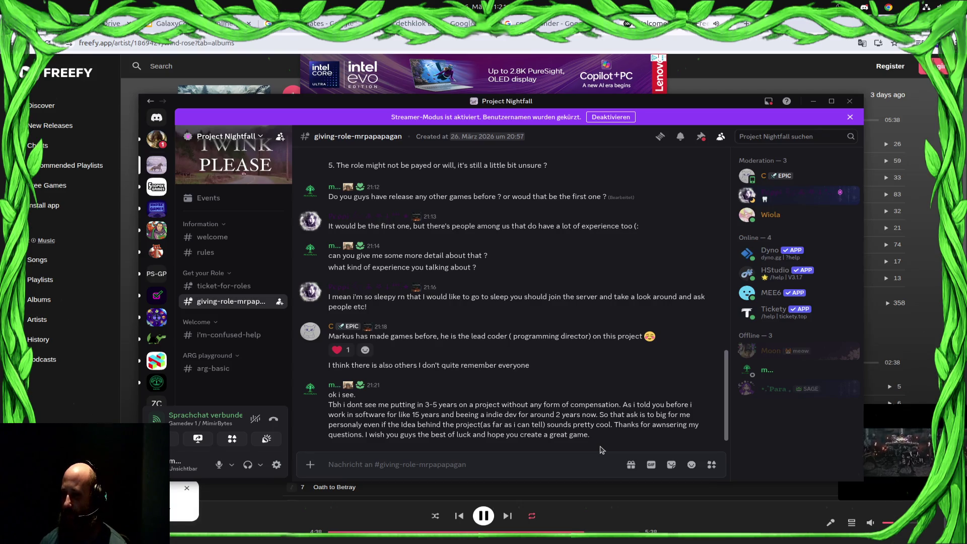
- Edit the sent message so 'Thanks for' reads 'Thank you for' and save it
{"action": "key", "text": "Up"}
{"action": "key", "text": "ctrl+Left"}
{"action": "key", "text": "ctrl+Left"}
{"action": "key", "text": "ctrl+Left"}
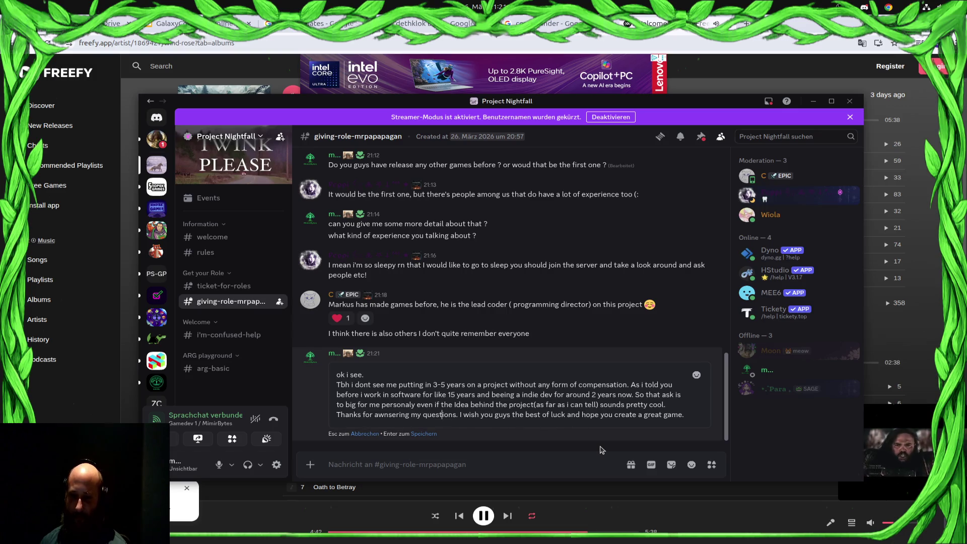
{"action": "key", "text": "BackSpace"}
{"action": "key", "text": "BackSpace"}
{"action": "type", "text": "you"}
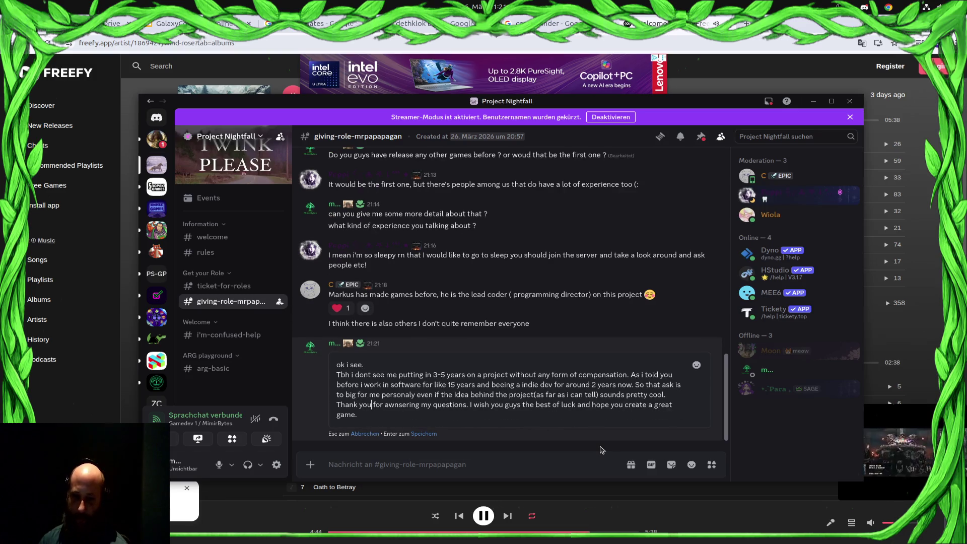
{"action": "key", "text": "Return"}
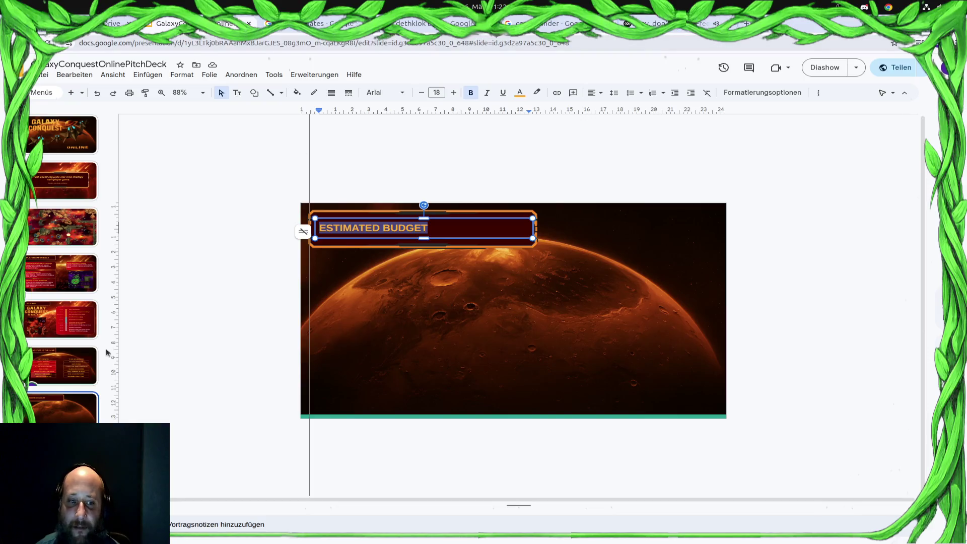
- Show the Current State of the Game slide in the Galaxy Conquest deck
{"action": "left_click", "coordinate": [70, 354]}
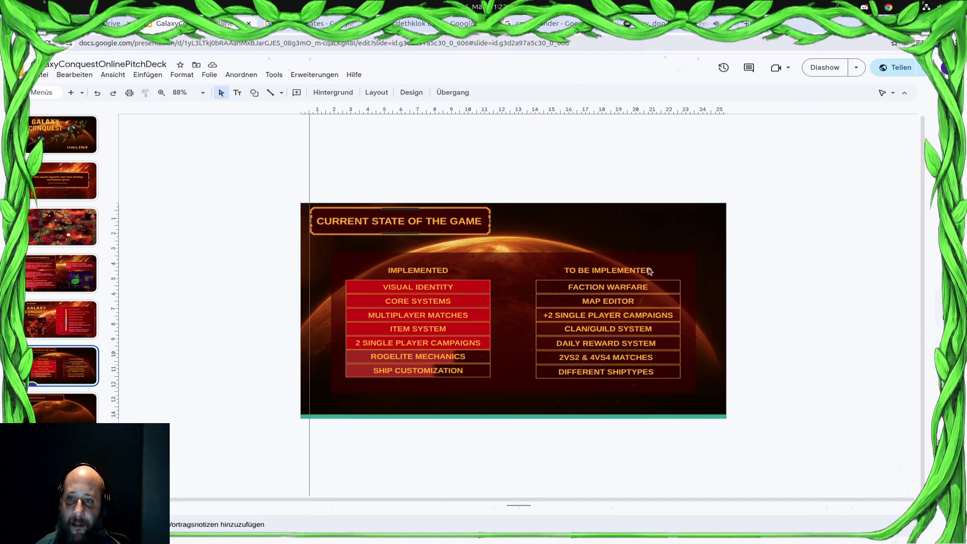
{"action": "mouse_move", "coordinate": [1, 1]}
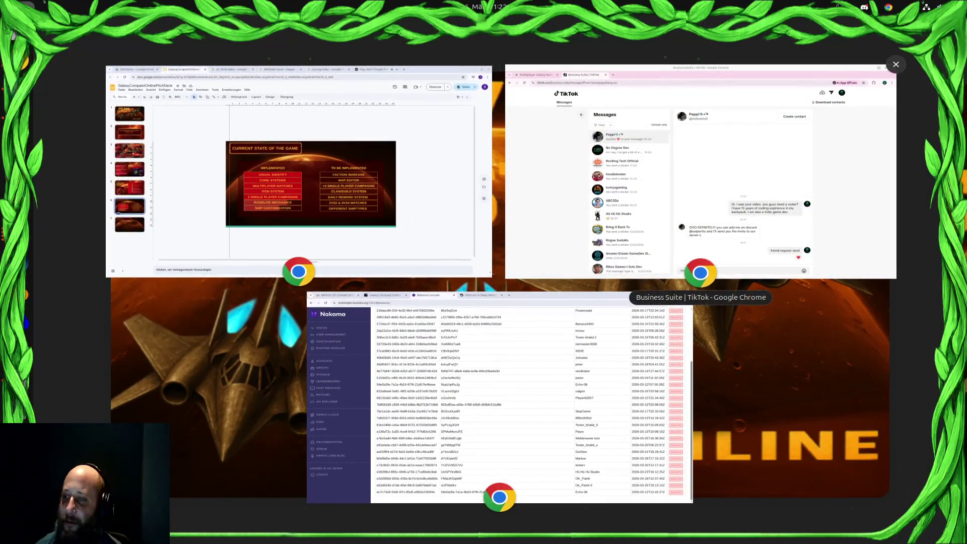
{"action": "left_click", "coordinate": [299, 172]}
- Scroll through the Bear & Breakfast reference deck in Notion, then return to Google Slides
{"action": "key", "text": "alt+Tab"}
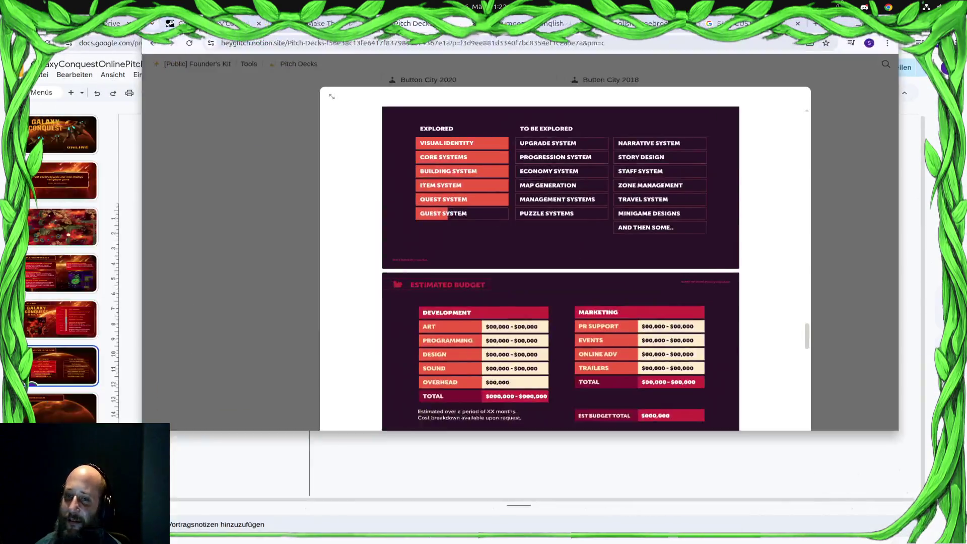
{"action": "scroll", "coordinate": [529, 291], "scroll_direction": "up", "scroll_amount": 3}
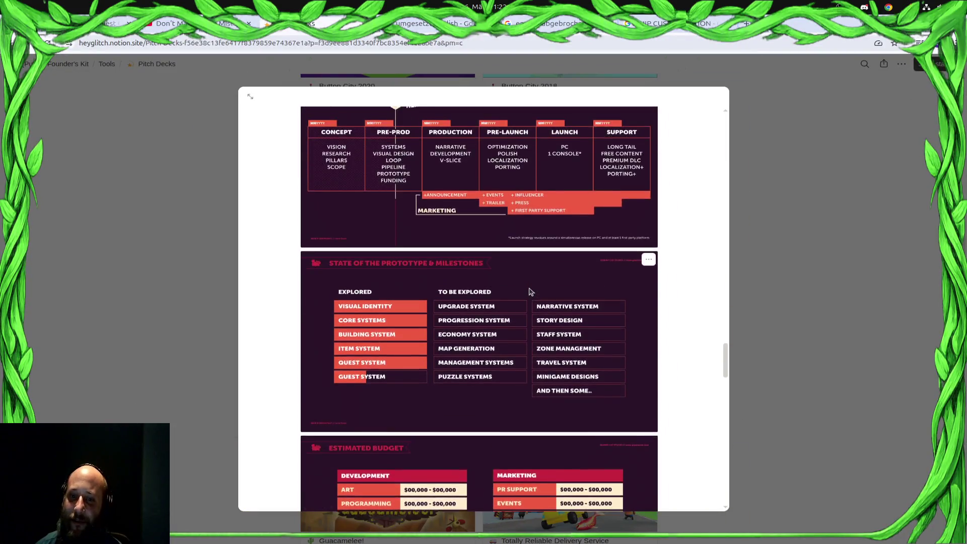
{"action": "scroll", "coordinate": [530, 292], "scroll_direction": "up", "scroll_amount": 2}
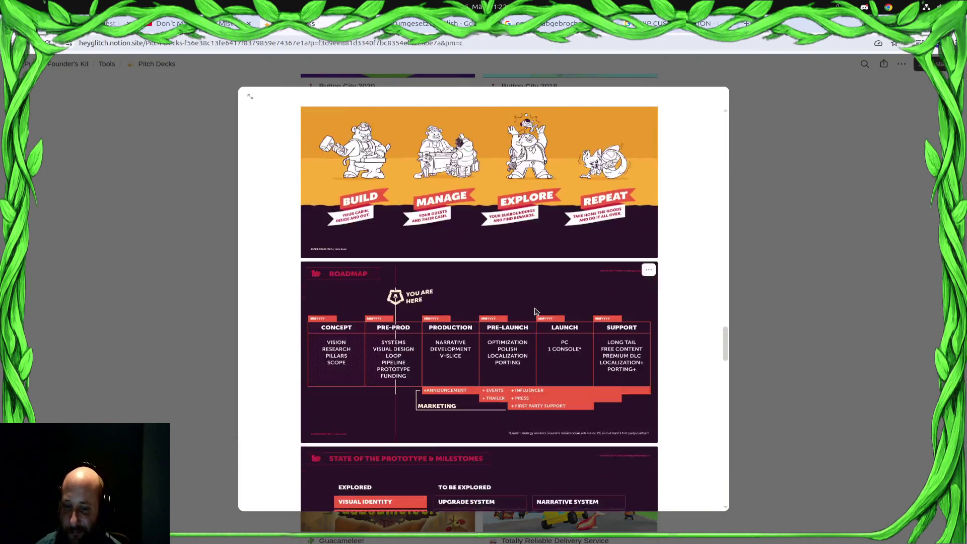
{"action": "scroll", "coordinate": [535, 311], "scroll_direction": "down", "scroll_amount": 7}
{"action": "scroll", "coordinate": [536, 313], "scroll_direction": "up", "scroll_amount": 4}
{"action": "scroll", "coordinate": [537, 316], "scroll_direction": "down", "scroll_amount": 6}
{"action": "scroll", "coordinate": [537, 316], "scroll_direction": "down", "scroll_amount": 20}
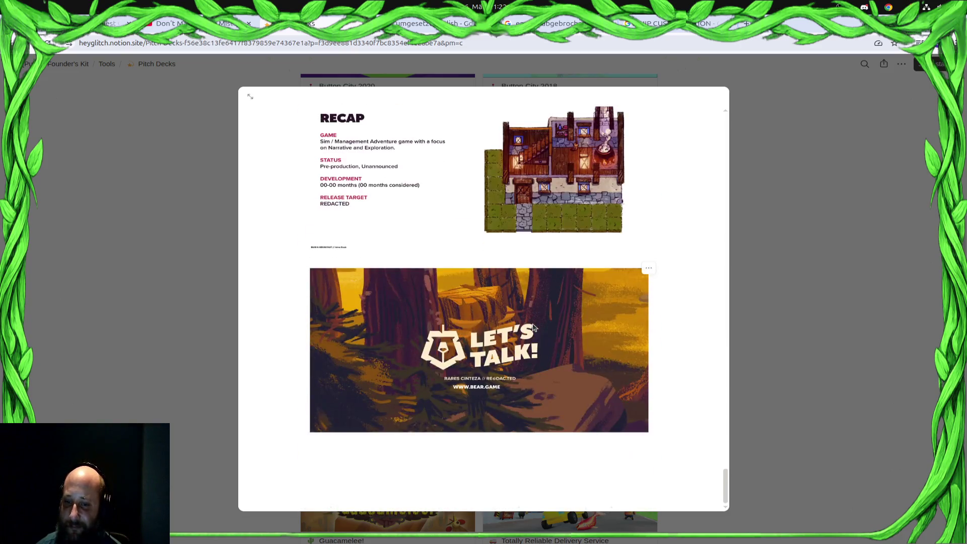
{"action": "scroll", "coordinate": [534, 327], "scroll_direction": "up", "scroll_amount": 20}
{"action": "scroll", "coordinate": [534, 327], "scroll_direction": "up", "scroll_amount": 15}
{"action": "scroll", "coordinate": [534, 328], "scroll_direction": "up", "scroll_amount": 12}
{"action": "scroll", "coordinate": [534, 328], "scroll_direction": "up", "scroll_amount": 3}
{"action": "scroll", "coordinate": [534, 328], "scroll_direction": "down", "scroll_amount": 12}
{"action": "scroll", "coordinate": [534, 328], "scroll_direction": "down", "scroll_amount": 15}
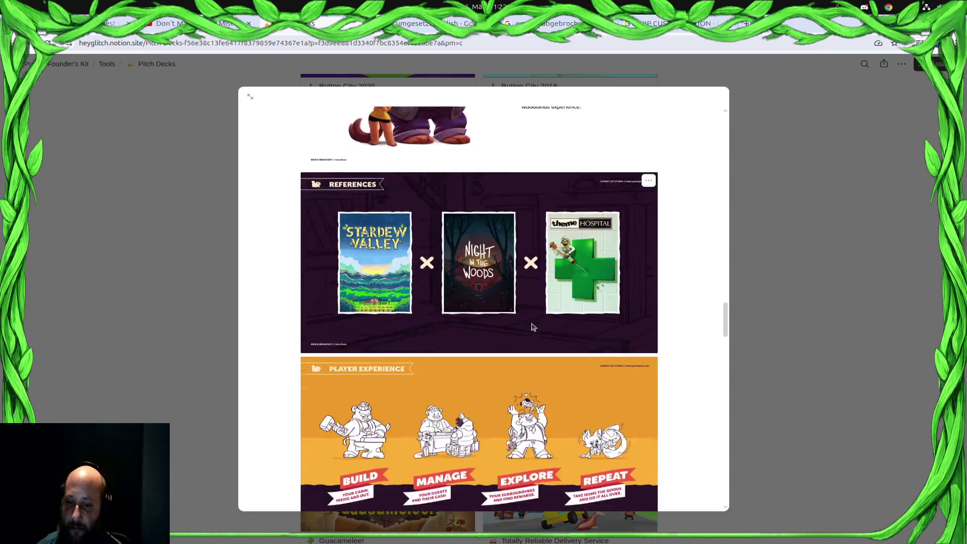
{"action": "scroll", "coordinate": [533, 327], "scroll_direction": "down", "scroll_amount": 20}
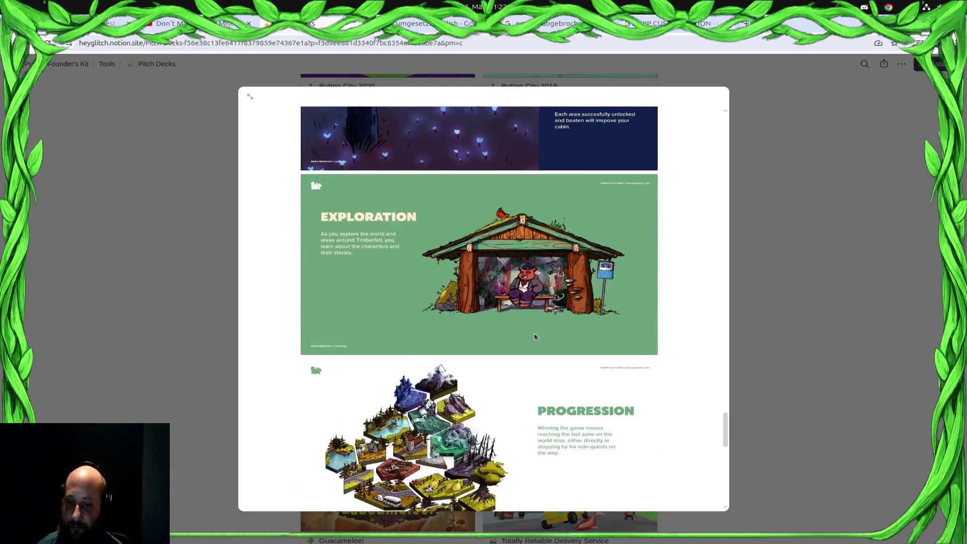
{"action": "scroll", "coordinate": [535, 337], "scroll_direction": "down", "scroll_amount": 10}
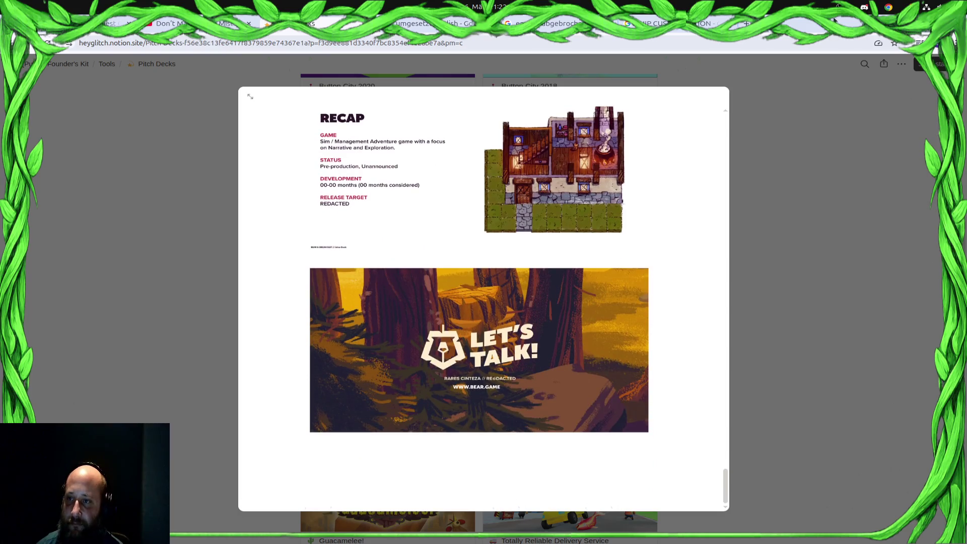
{"action": "key", "text": "alt+Tab"}
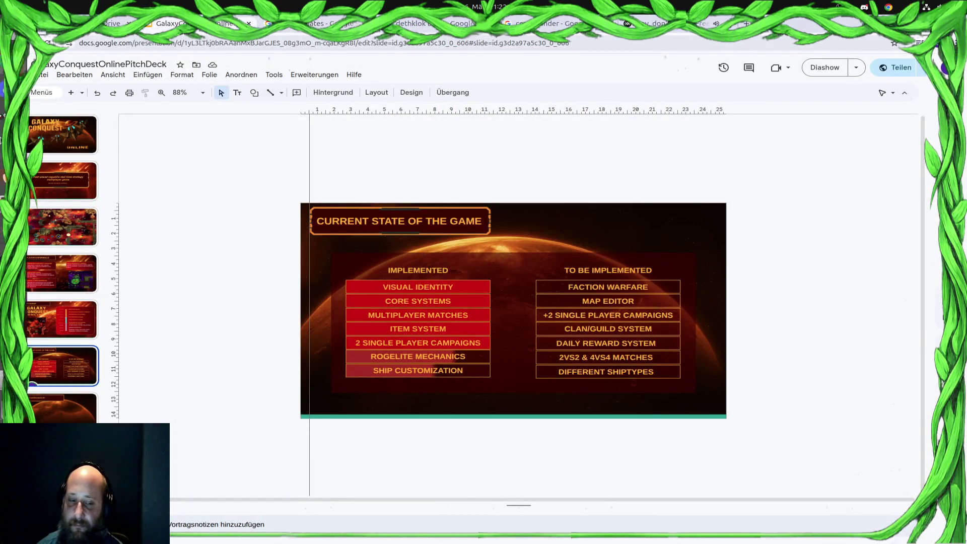
- Select the feature list's MAP EDITOR, +2 SINGLE PLAYER CAMPAIGNS and CLAN/GUILD SYSTEM entries
{"action": "key", "text": "alt+Tab"}
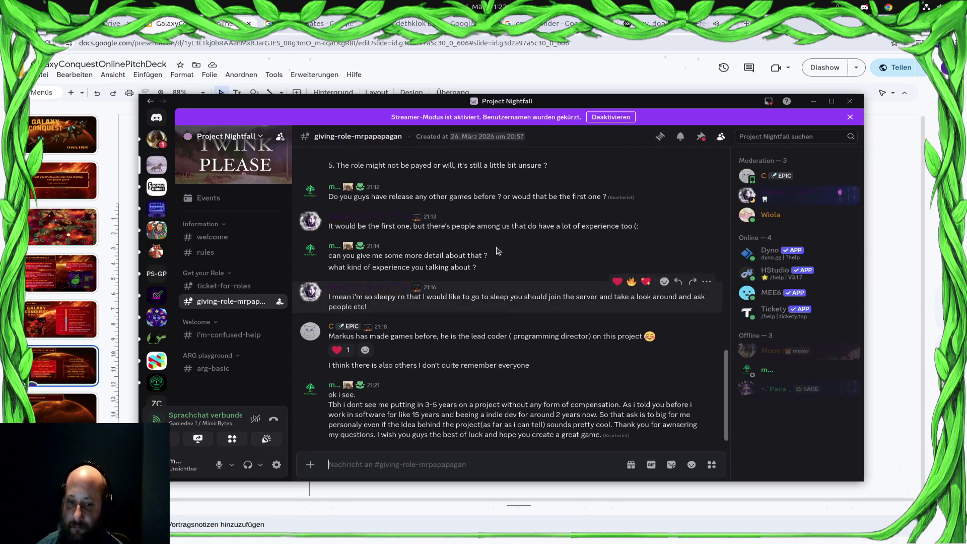
{"action": "key", "text": "alt+Tab"}
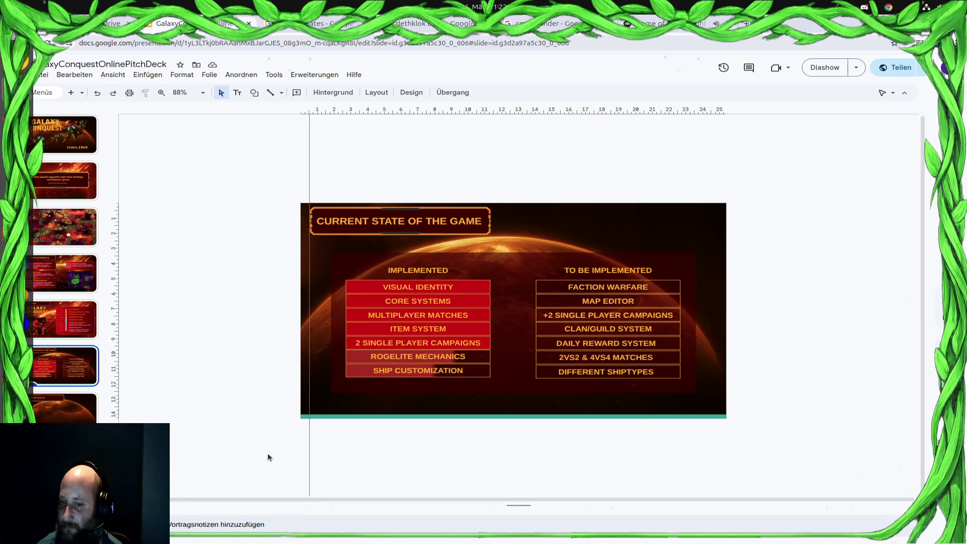
{"action": "left_click", "coordinate": [437, 365]}
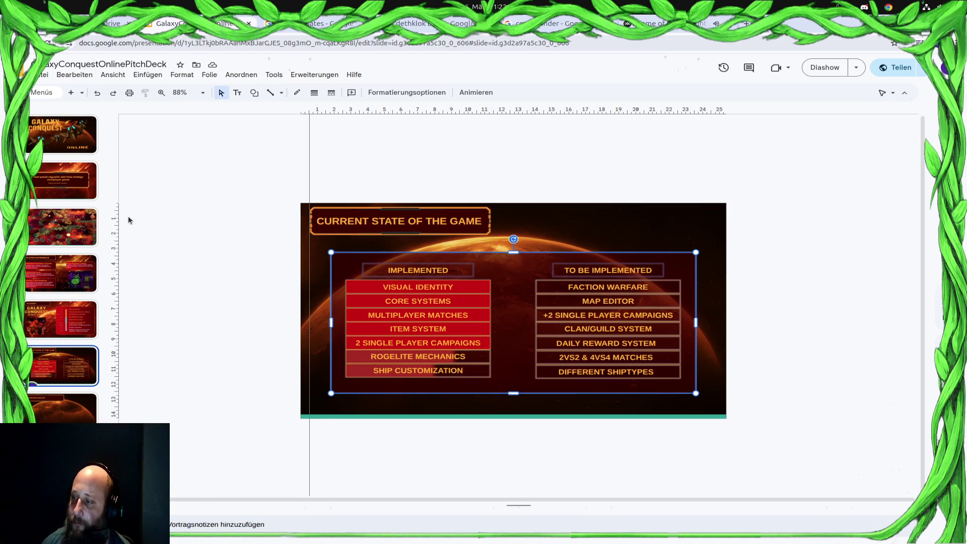
{"action": "left_click", "coordinate": [593, 300]}
{"action": "left_click", "coordinate": [608, 315]}
{"action": "left_click", "coordinate": [608, 328]}
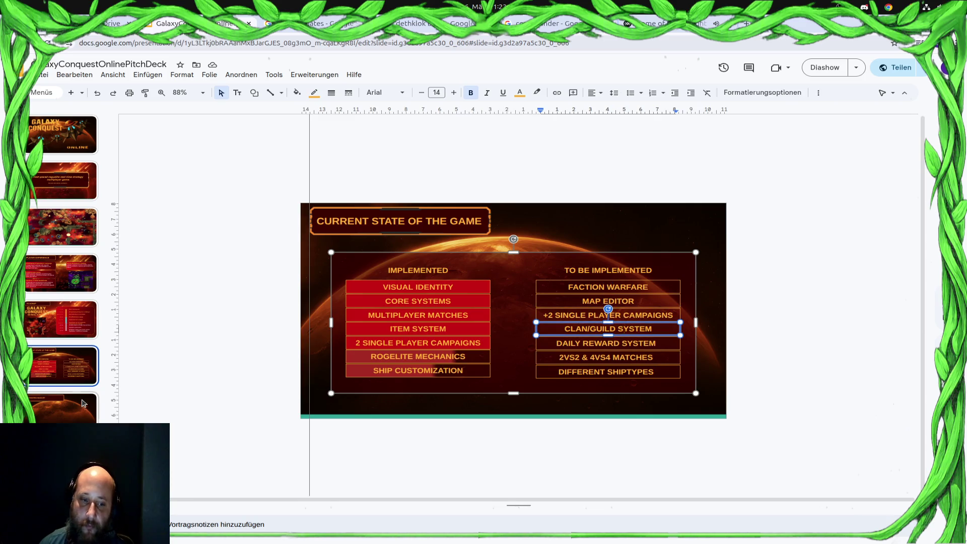
- On the Estimated Budget slide, select the ESTIMATED BUDGET title and its orange frame
{"action": "left_click", "coordinate": [84, 403]}
{"action": "left_click", "coordinate": [466, 236]}
{"action": "left_click", "coordinate": [426, 247]}
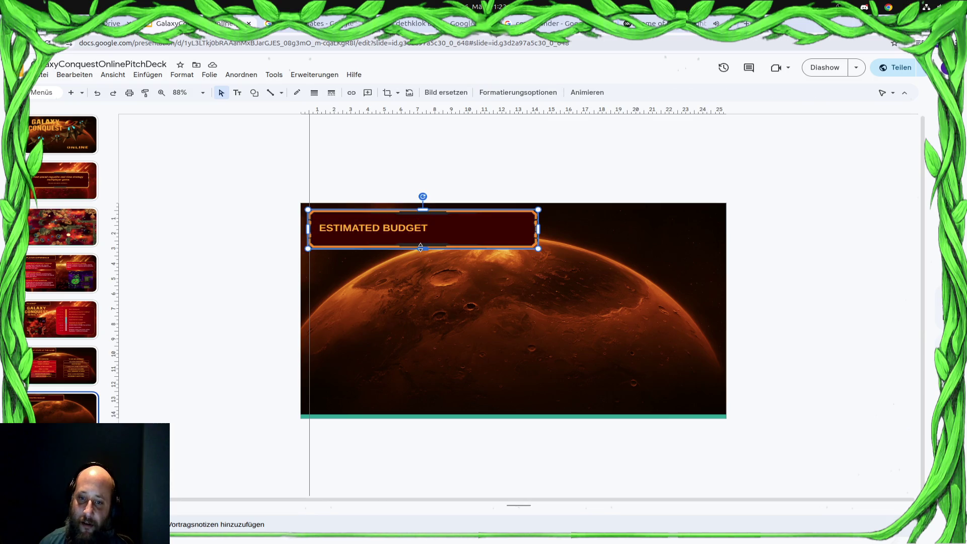
{"action": "left_click", "coordinate": [423, 221]}
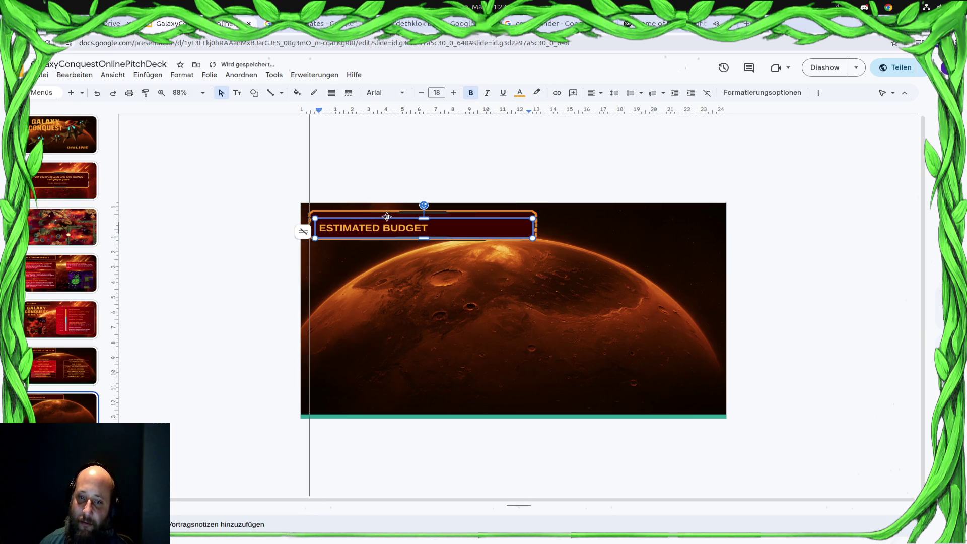
- Go to the Roadmap slide and select the Q4 2026 date label in the timeline
{"action": "left_click", "coordinate": [68, 354]}
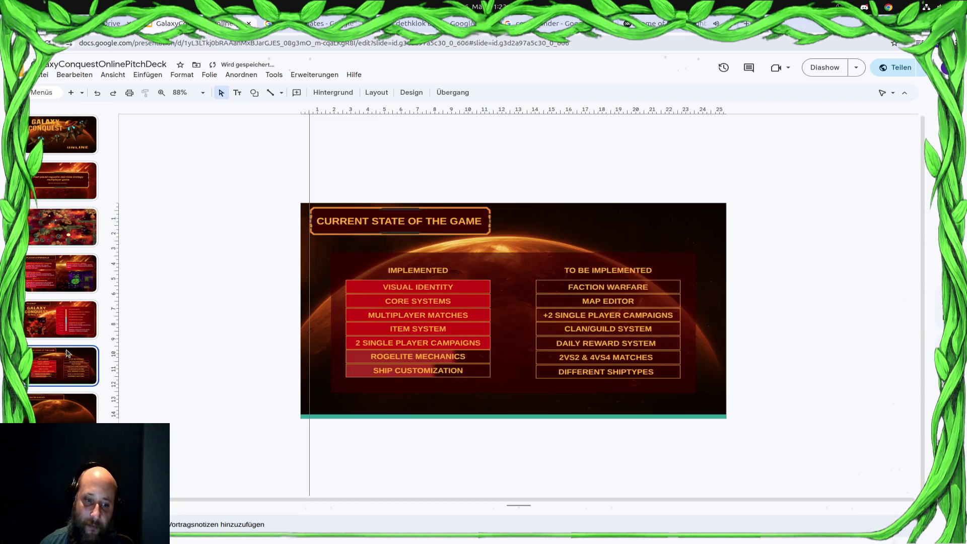
{"action": "left_click", "coordinate": [78, 330]}
{"action": "left_click", "coordinate": [505, 378]}
{"action": "left_click", "coordinate": [522, 379]}
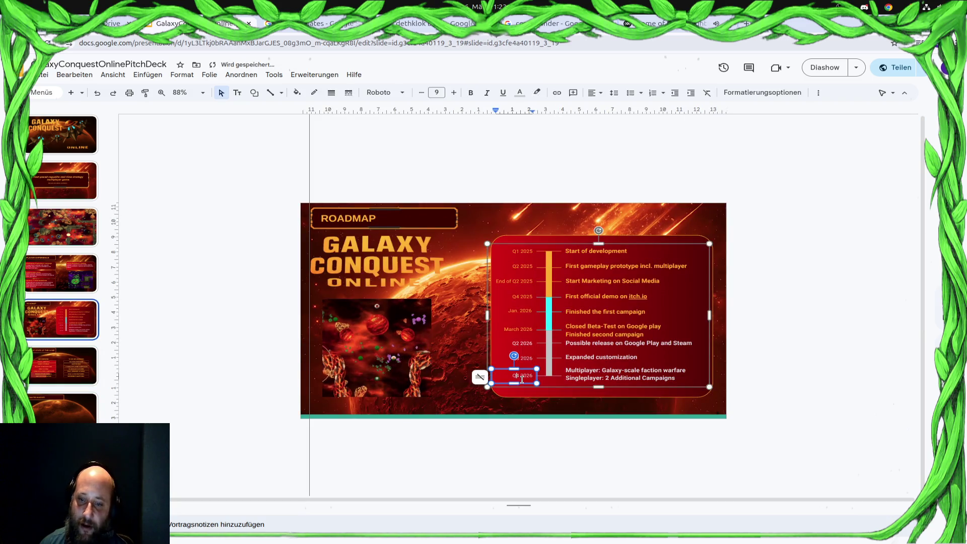
- Change the last milestone's date from Q4 2026 to Q1 2027
{"action": "key", "text": "BackSpace"}
{"action": "type", "text": "1"}
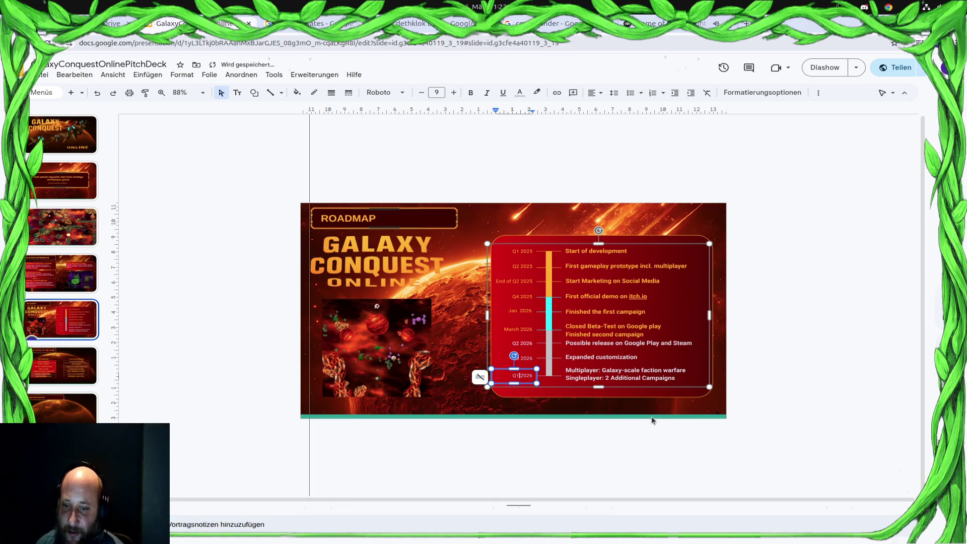
{"action": "key", "text": "BackSpace"}
{"action": "type", "text": "7"}
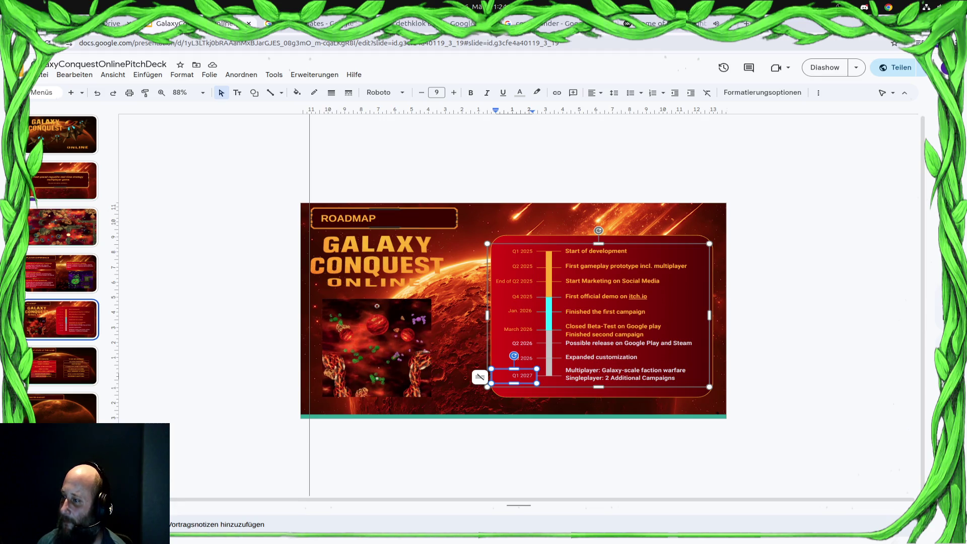
{"action": "left_click", "coordinate": [599, 470]}
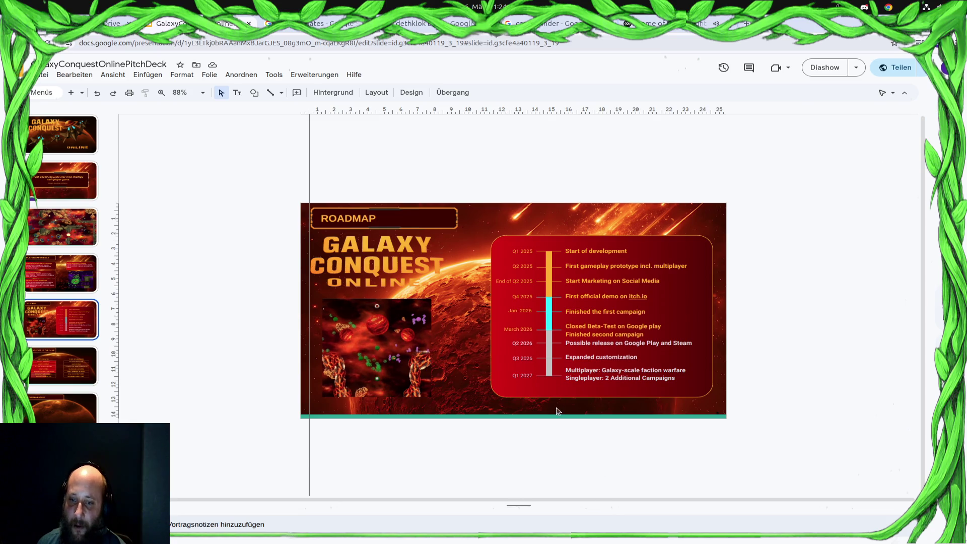
- Colour the Q3 2026 and Q1 2027 timeline labels light grey
{"action": "double_click", "coordinate": [531, 358]}
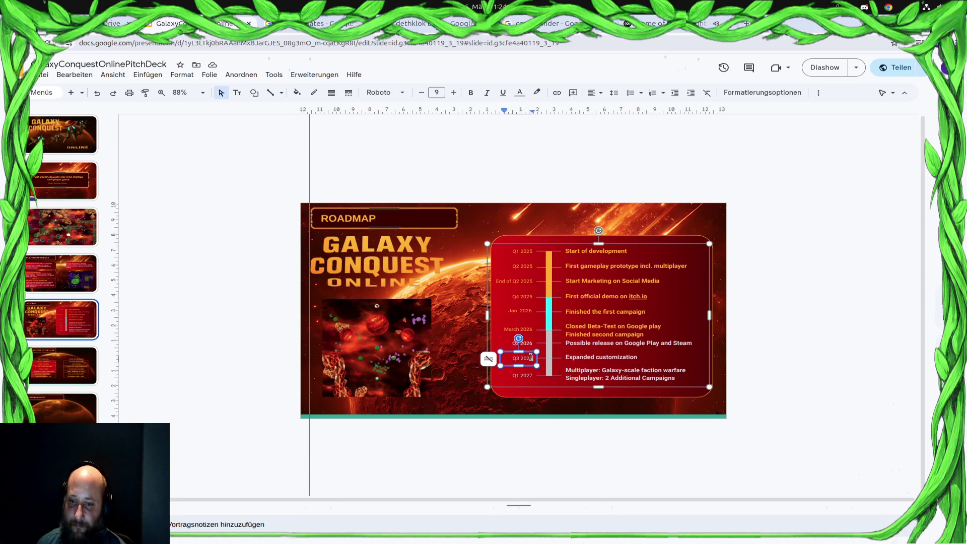
{"action": "triple_click", "coordinate": [531, 357]}
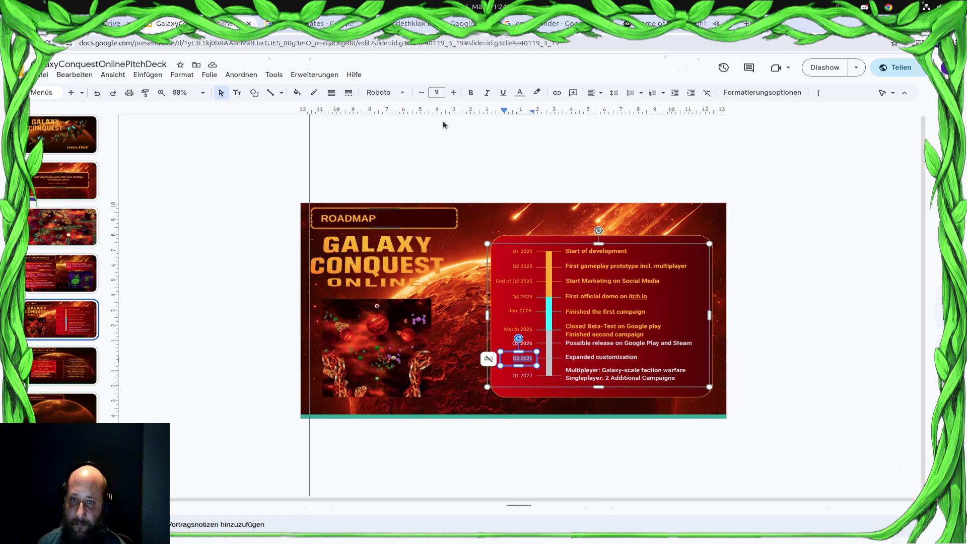
{"action": "left_click", "coordinate": [519, 92]}
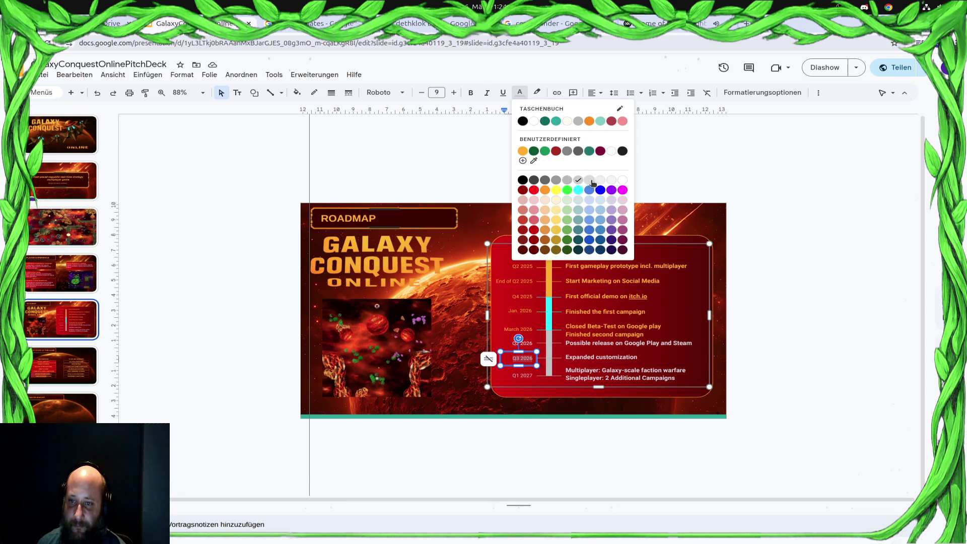
{"action": "left_click", "coordinate": [592, 182]}
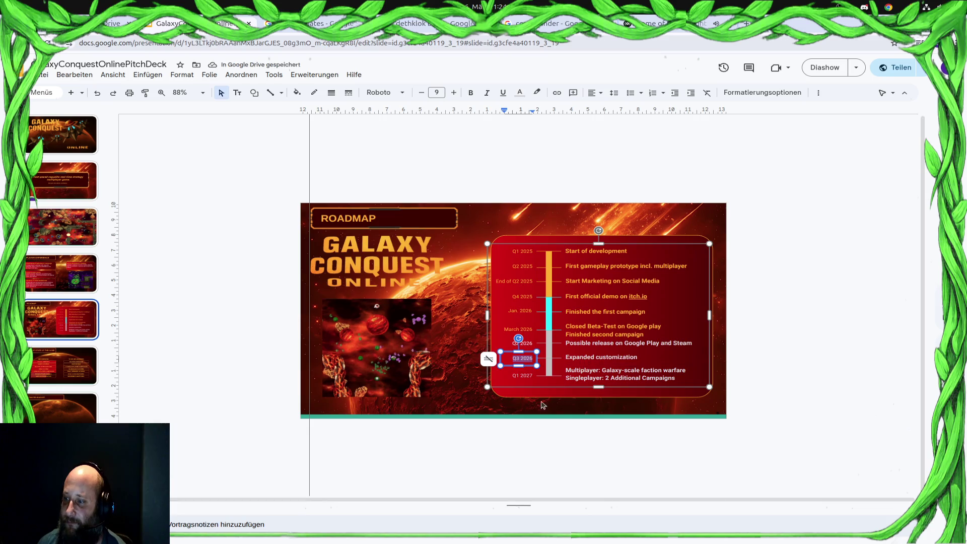
{"action": "left_click", "coordinate": [526, 375]}
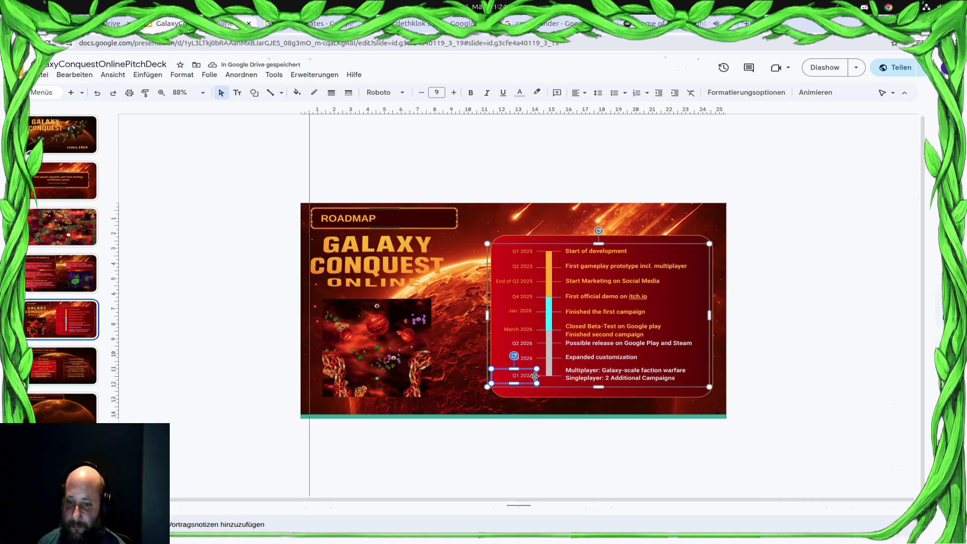
{"action": "left_click_drag", "start_coordinate": [533, 375], "coordinate": [507, 374]}
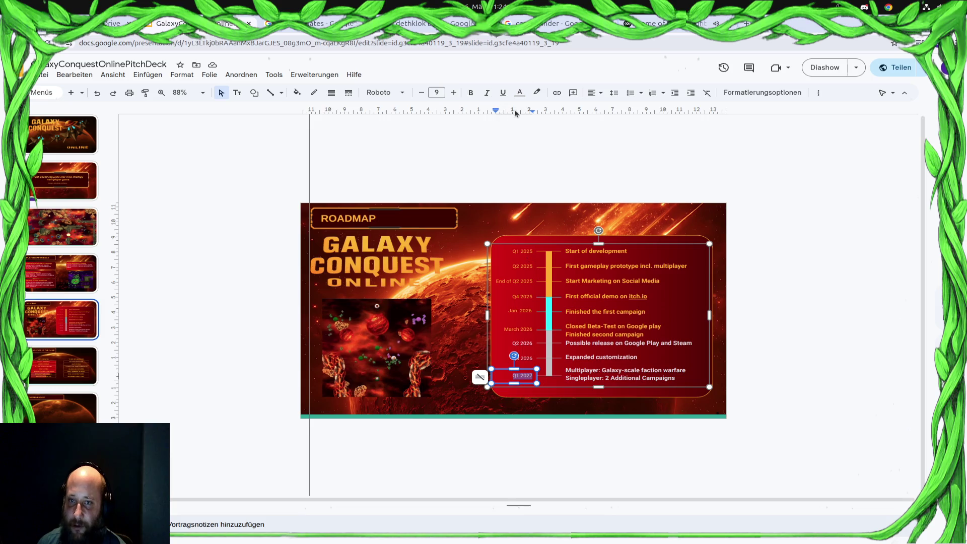
{"action": "left_click", "coordinate": [520, 93]}
{"action": "left_click", "coordinate": [593, 185]}
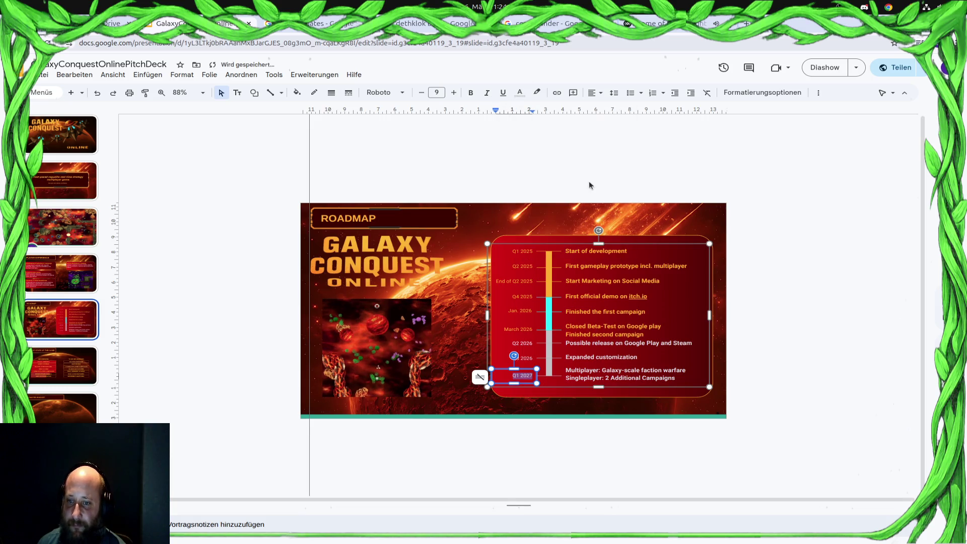
{"action": "left_click", "coordinate": [732, 316]}
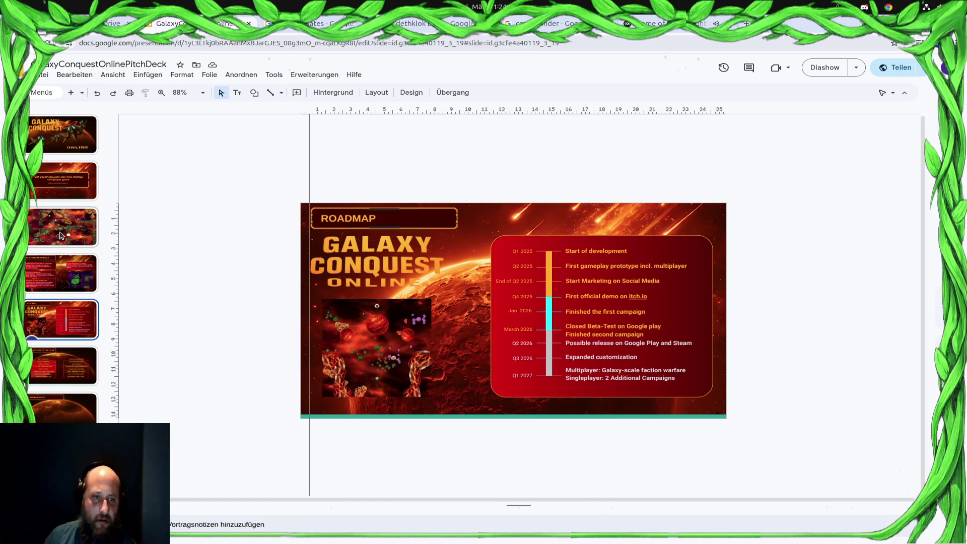
{"action": "left_click", "coordinate": [46, 271]}
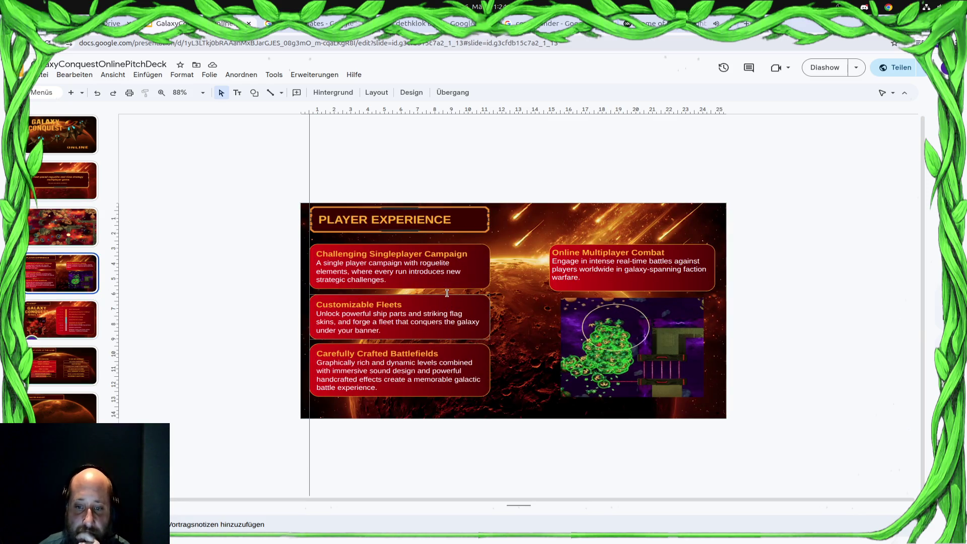
- Compare the Player Experience and Roadmap slides by switching between them
{"action": "left_click", "coordinate": [76, 313]}
{"action": "key", "text": "Up"}
{"action": "left_click", "coordinate": [77, 328]}
{"action": "left_click", "coordinate": [75, 292]}
{"action": "left_click", "coordinate": [76, 319]}
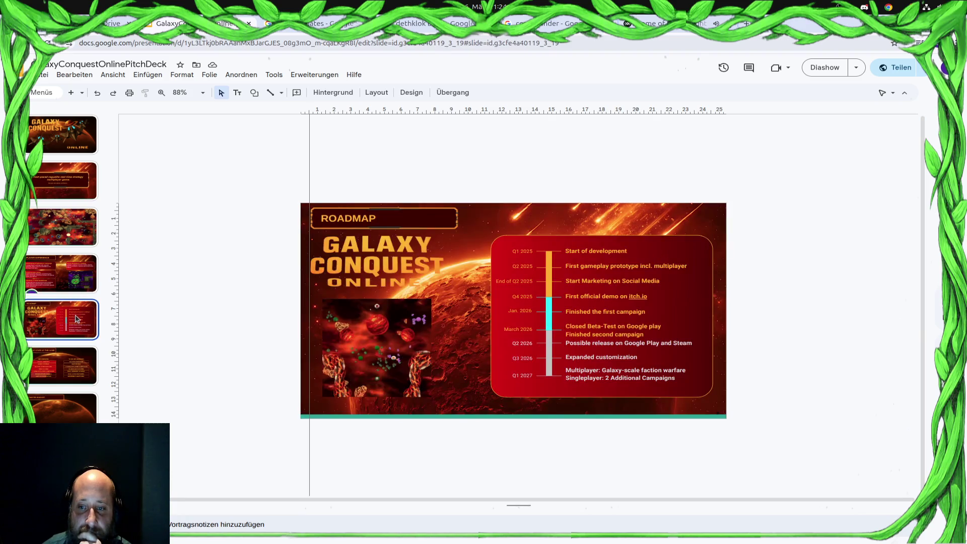
{"action": "left_click", "coordinate": [78, 287]}
{"action": "left_click", "coordinate": [76, 319]}
{"action": "left_click", "coordinate": [79, 286]}
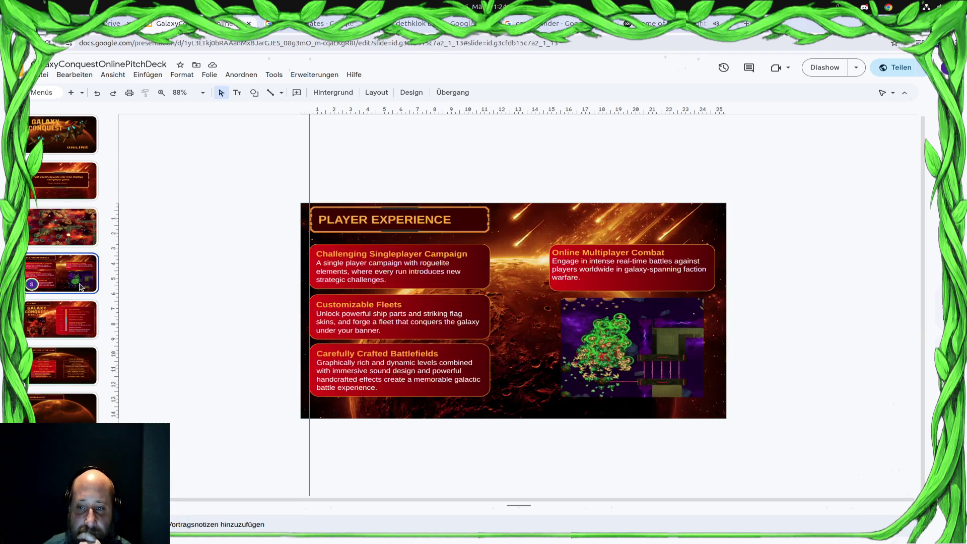
{"action": "left_click", "coordinate": [77, 319]}
{"action": "key", "text": "Up"}
- Inspect the backdrop image, then reset the Player Experience background to the theme default
{"action": "left_click", "coordinate": [524, 236]}
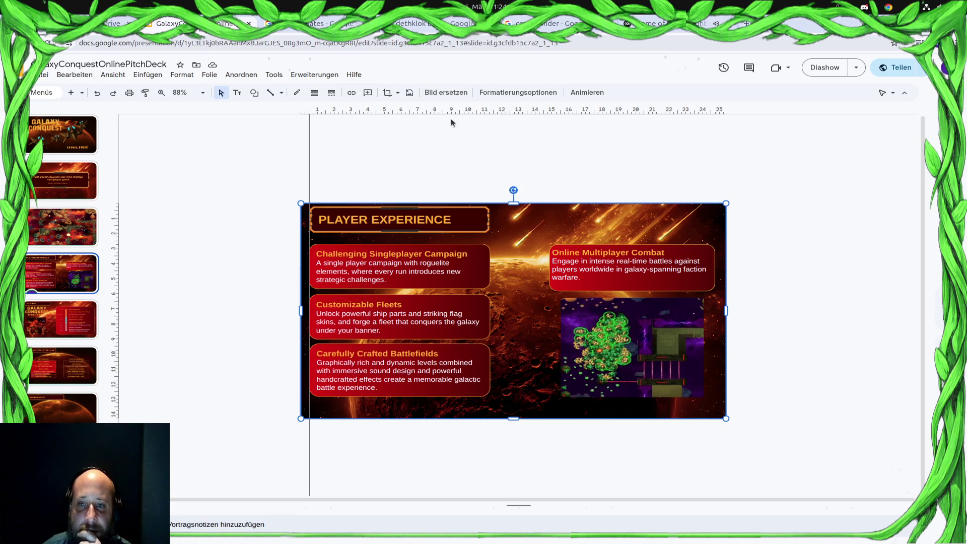
{"action": "left_click", "coordinate": [446, 92]}
{"action": "left_click", "coordinate": [359, 175]}
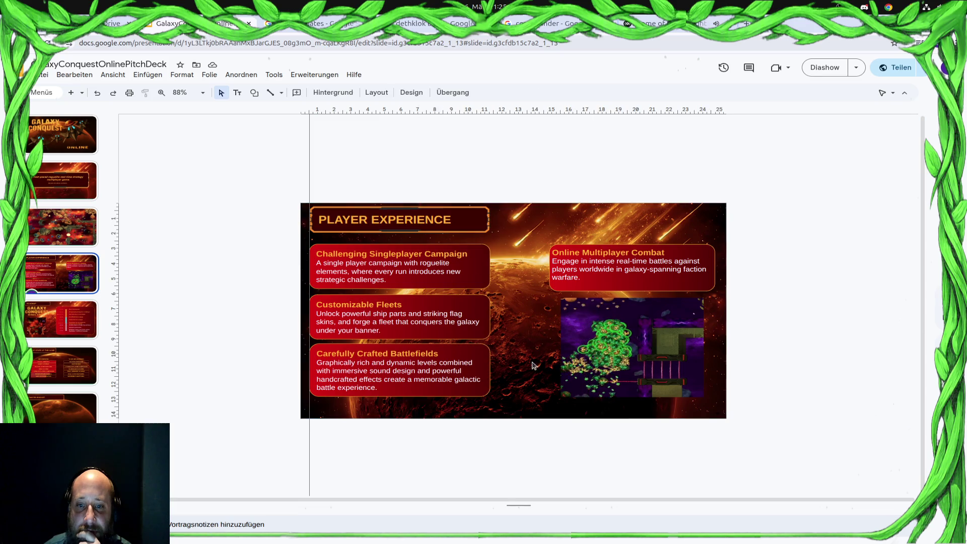
{"action": "left_click", "coordinate": [504, 415]}
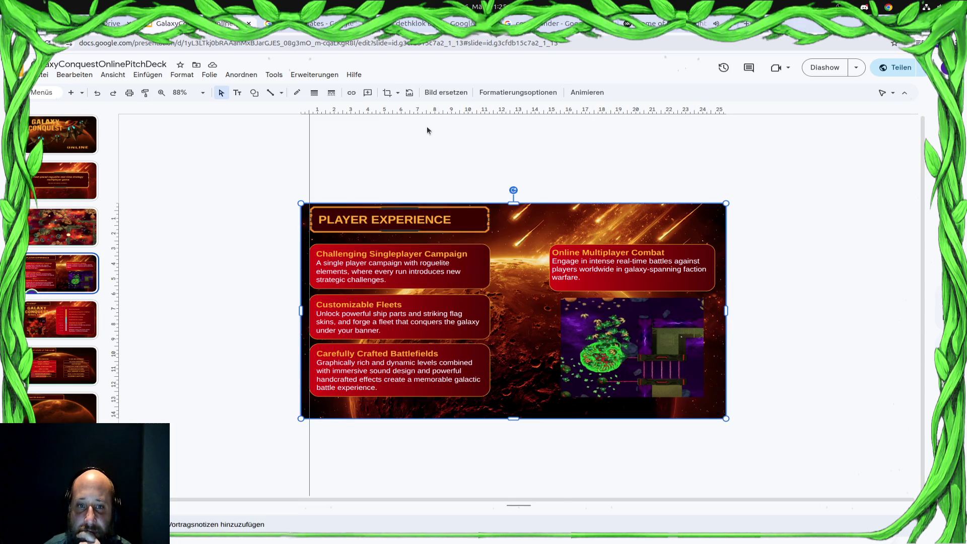
{"action": "left_click", "coordinate": [425, 146]}
{"action": "left_click", "coordinate": [337, 92]}
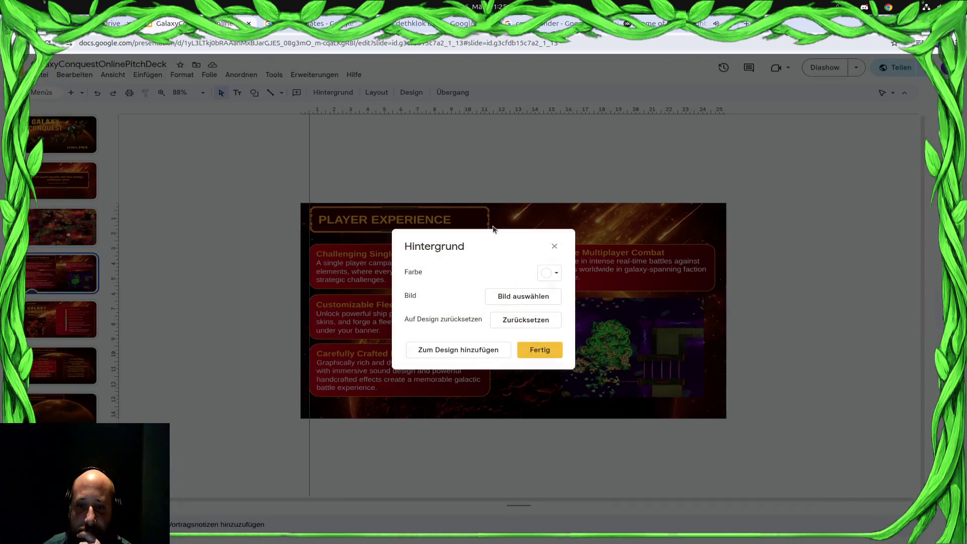
{"action": "left_click", "coordinate": [512, 321]}
{"action": "left_click", "coordinate": [542, 350]}
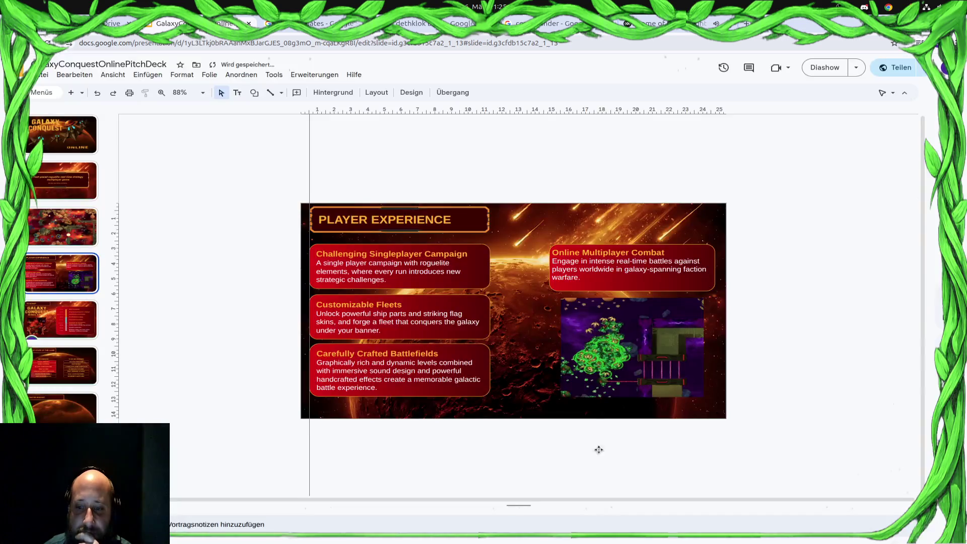
- Check the Roadmap, Player Experience, Current State and Budget slides, ending on the gameplay screenshot
{"action": "left_click", "coordinate": [84, 323]}
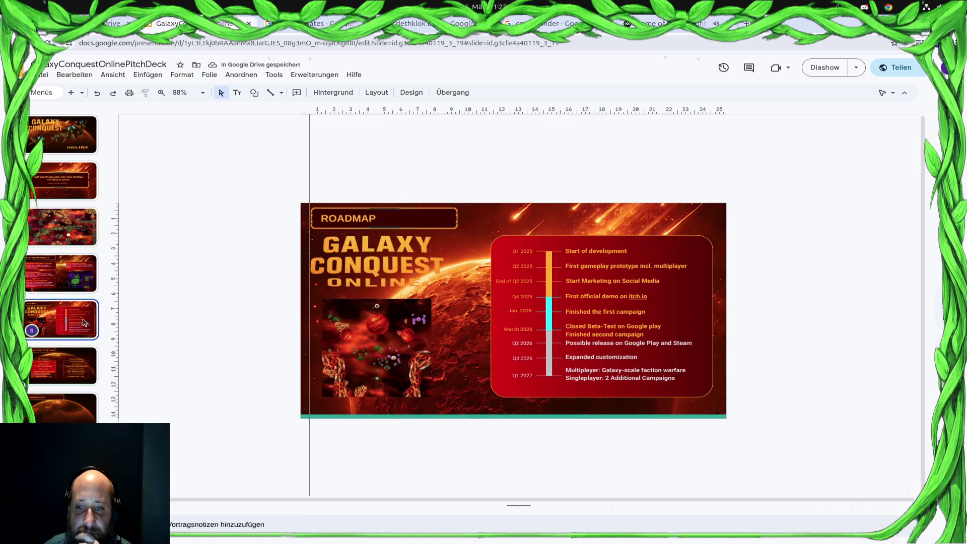
{"action": "left_click", "coordinate": [61, 273]}
{"action": "left_click", "coordinate": [531, 218]}
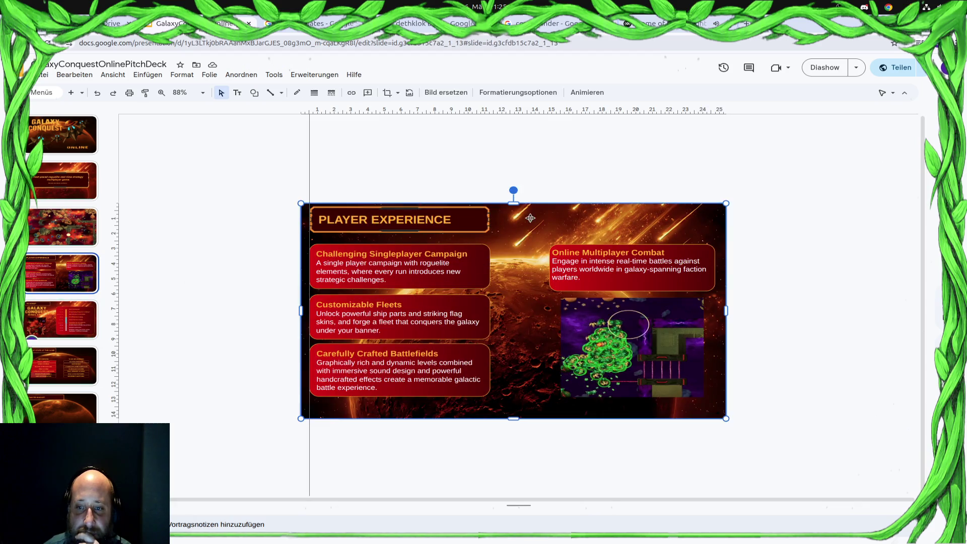
{"action": "left_click", "coordinate": [90, 373]}
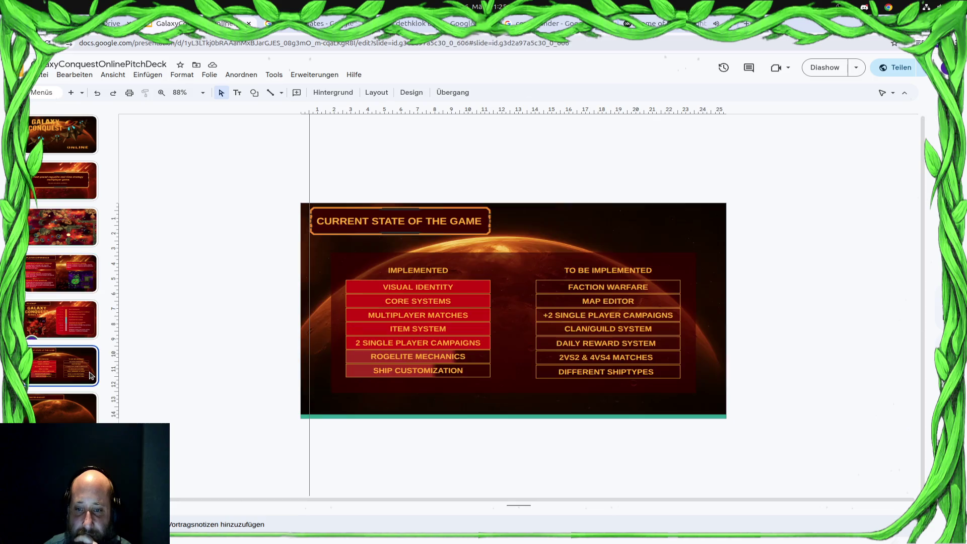
{"action": "left_click", "coordinate": [86, 414]}
{"action": "left_click", "coordinate": [94, 227]}
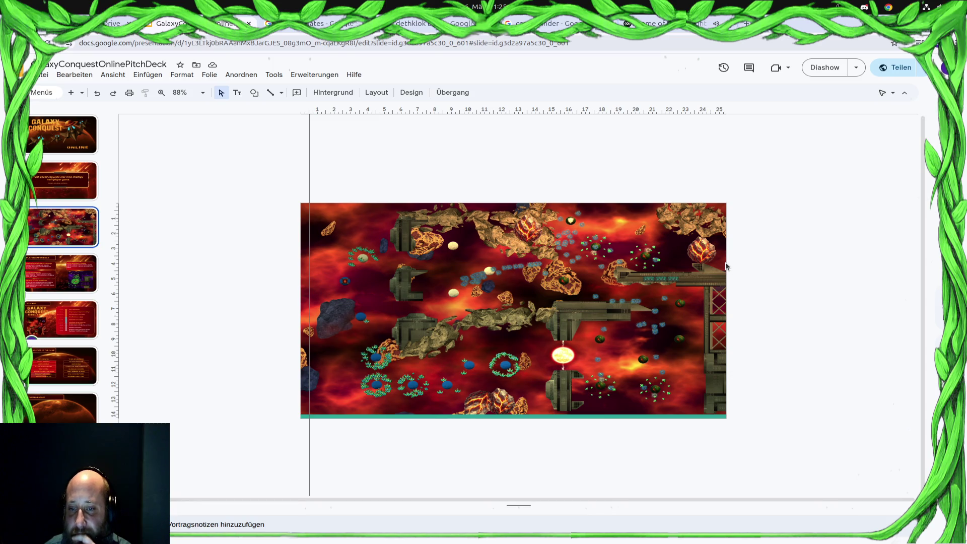
- Step through slides from the title and roguelite intro to Current State of the Game
{"action": "left_click", "coordinate": [64, 146]}
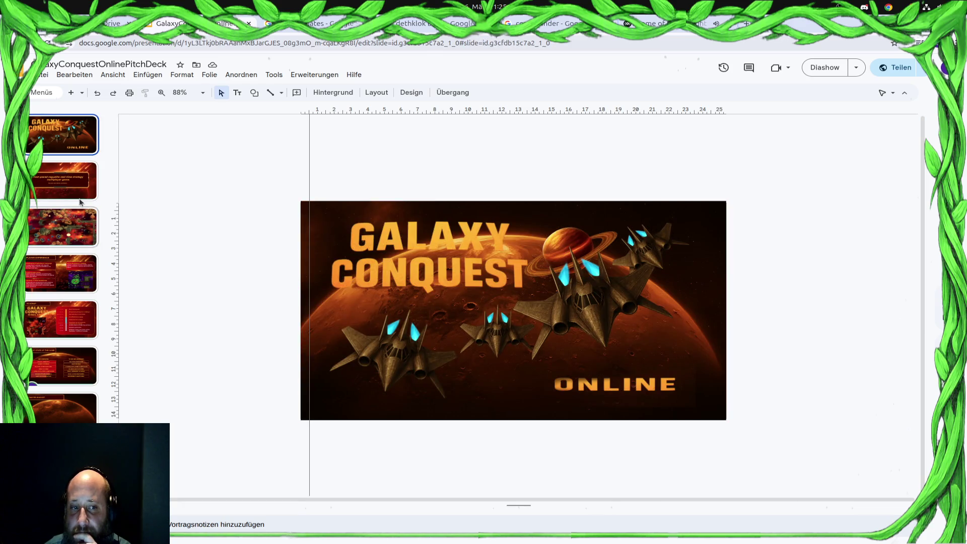
{"action": "left_click", "coordinate": [79, 197]}
{"action": "left_click", "coordinate": [71, 225]}
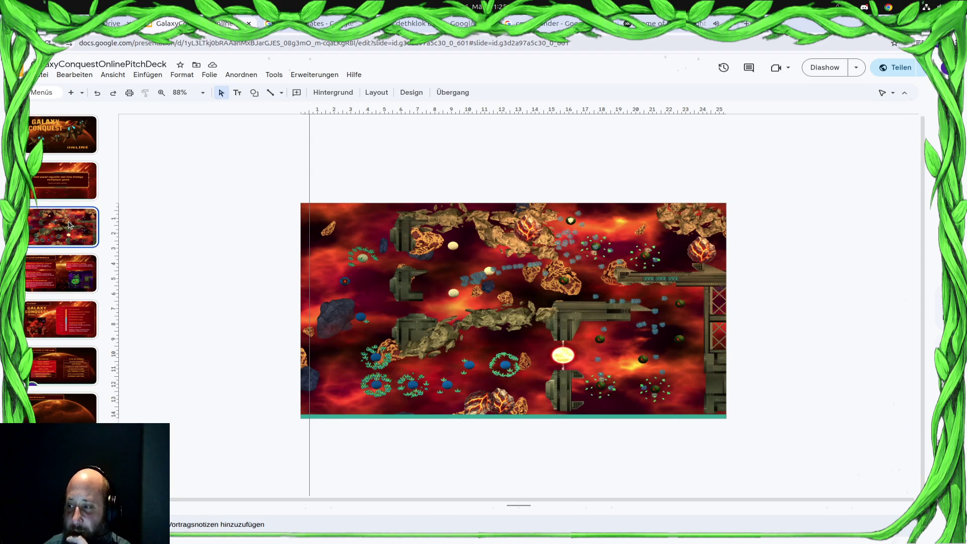
{"action": "left_click", "coordinate": [68, 282]}
{"action": "left_click", "coordinate": [71, 304]}
{"action": "left_click", "coordinate": [71, 363]}
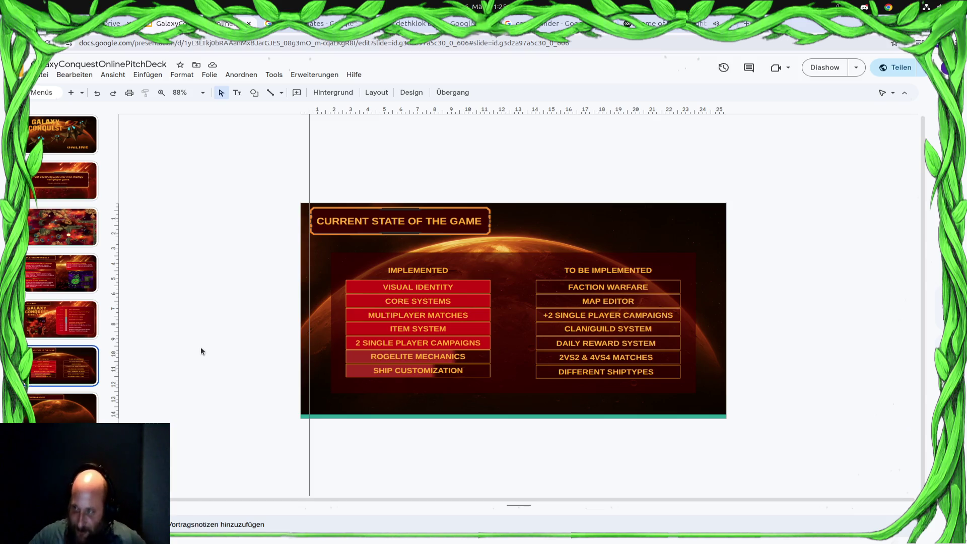
- Show all browser windows side by side, restore Slides, then switch to the Notion window
{"action": "mouse_move", "coordinate": [1, 93]}
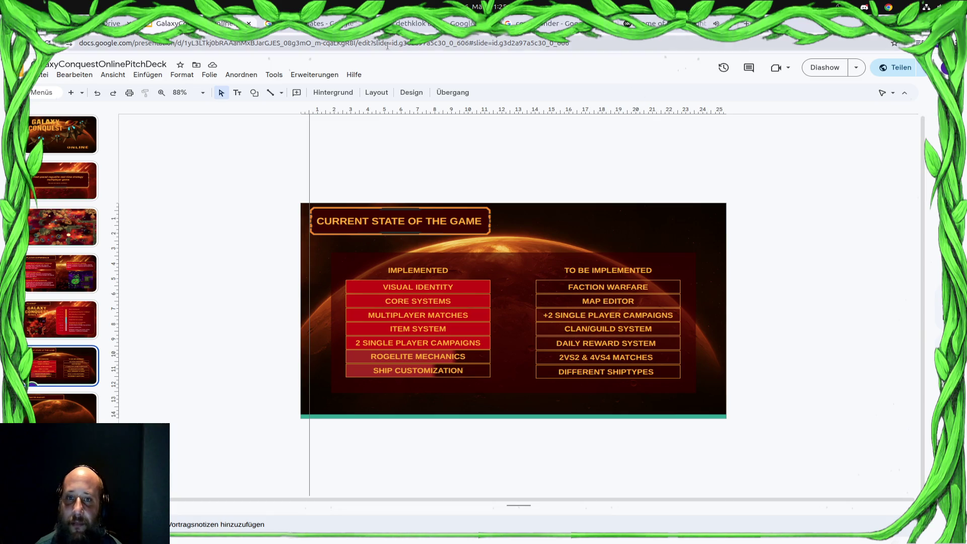
{"action": "left_click", "coordinate": [23, 59]}
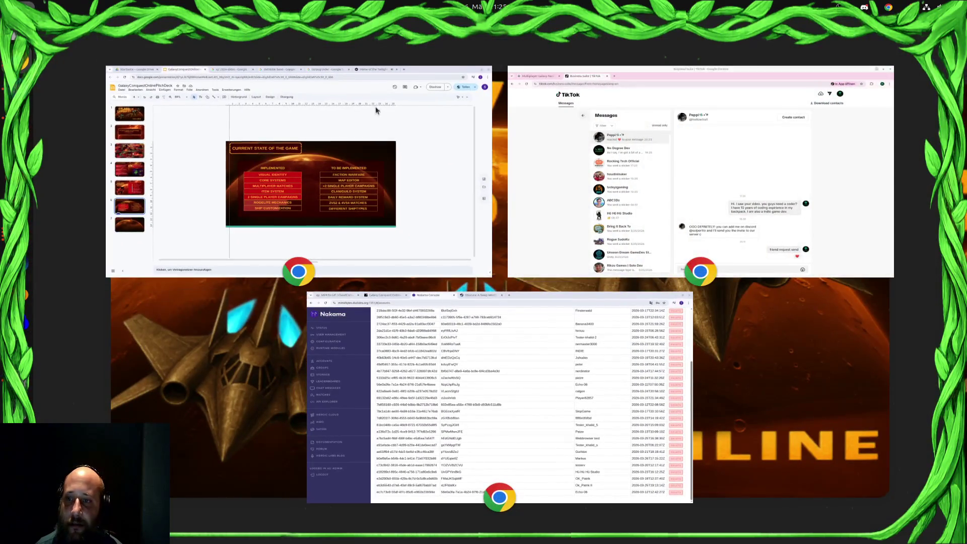
{"action": "left_click", "coordinate": [214, 120]}
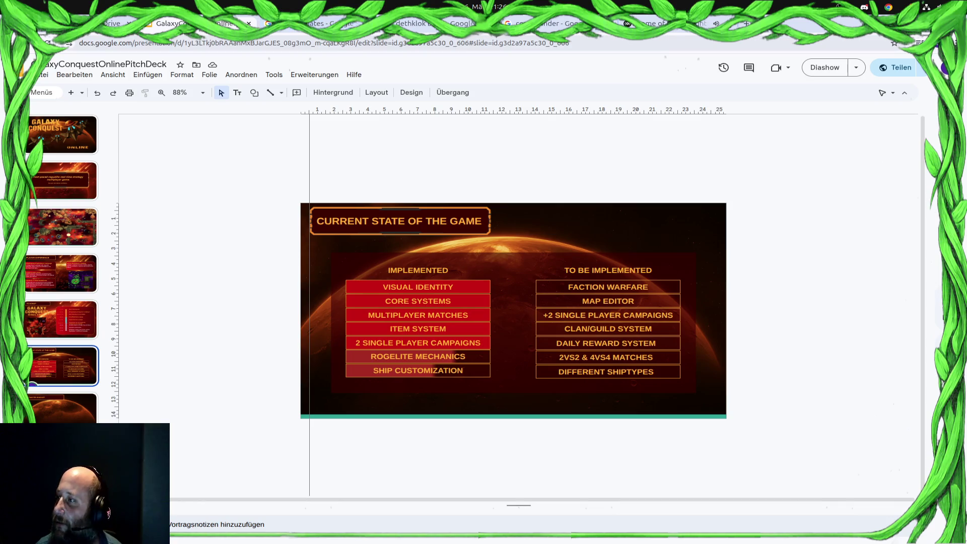
{"action": "key", "text": "alt+Tab"}
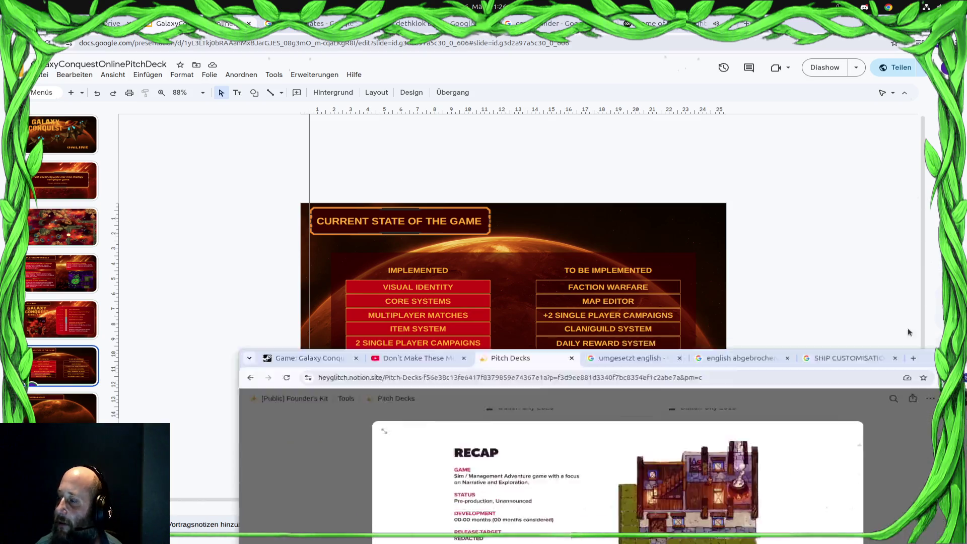
{"action": "scroll", "coordinate": [560, 345], "scroll_direction": "up", "scroll_amount": 10}
{"action": "scroll", "coordinate": [561, 348], "scroll_direction": "up", "scroll_amount": 20}
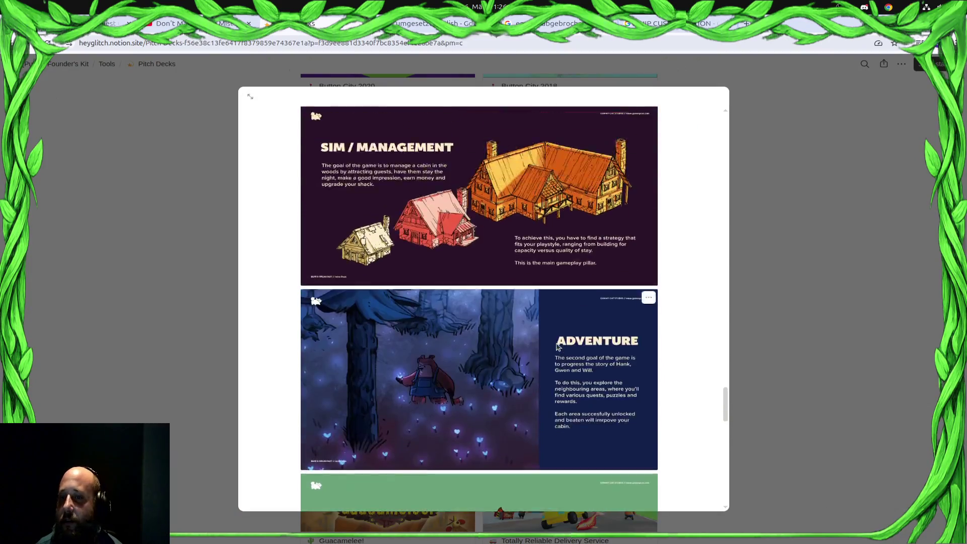
{"action": "scroll", "coordinate": [553, 348], "scroll_direction": "up", "scroll_amount": 20}
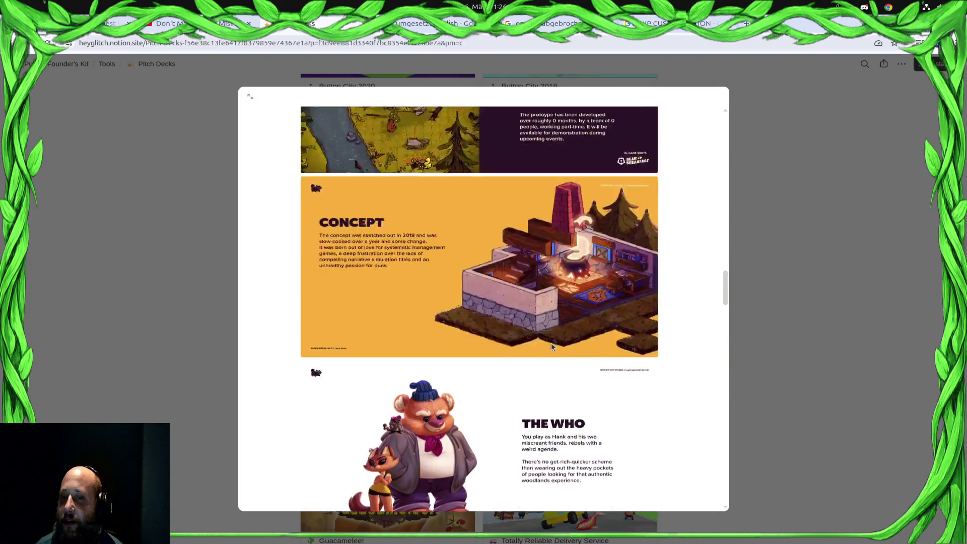
{"action": "scroll", "coordinate": [438, 322], "scroll_direction": "up", "scroll_amount": 6}
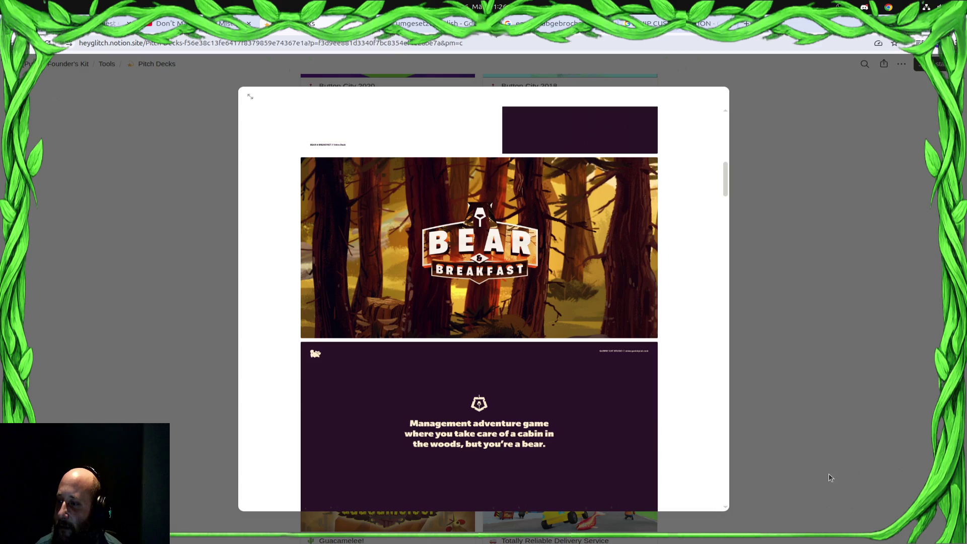
{"action": "scroll", "coordinate": [483, 342], "scroll_direction": "up", "scroll_amount": 2}
{"action": "scroll", "coordinate": [482, 343], "scroll_direction": "down", "scroll_amount": 15}
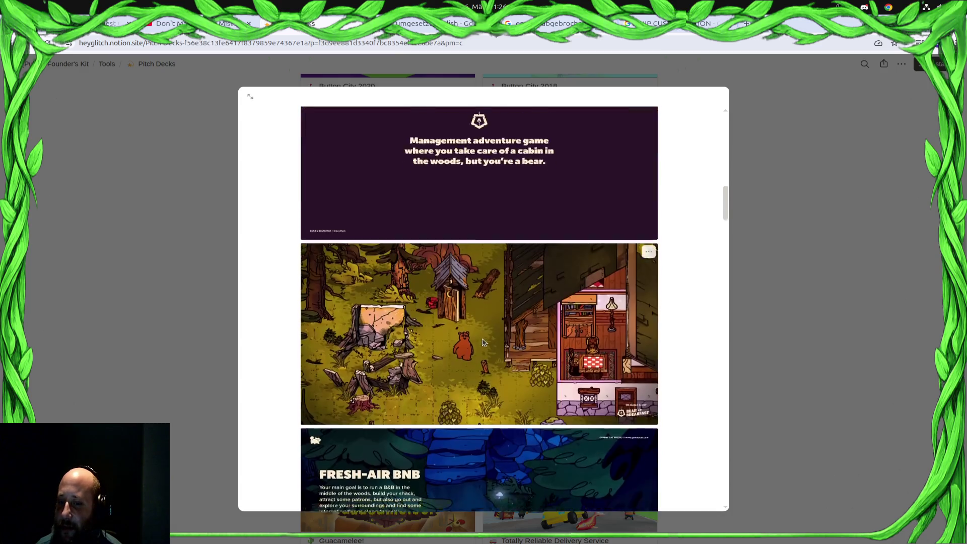
{"action": "scroll", "coordinate": [480, 346], "scroll_direction": "up", "scroll_amount": 5}
{"action": "scroll", "coordinate": [480, 346], "scroll_direction": "up", "scroll_amount": 15}
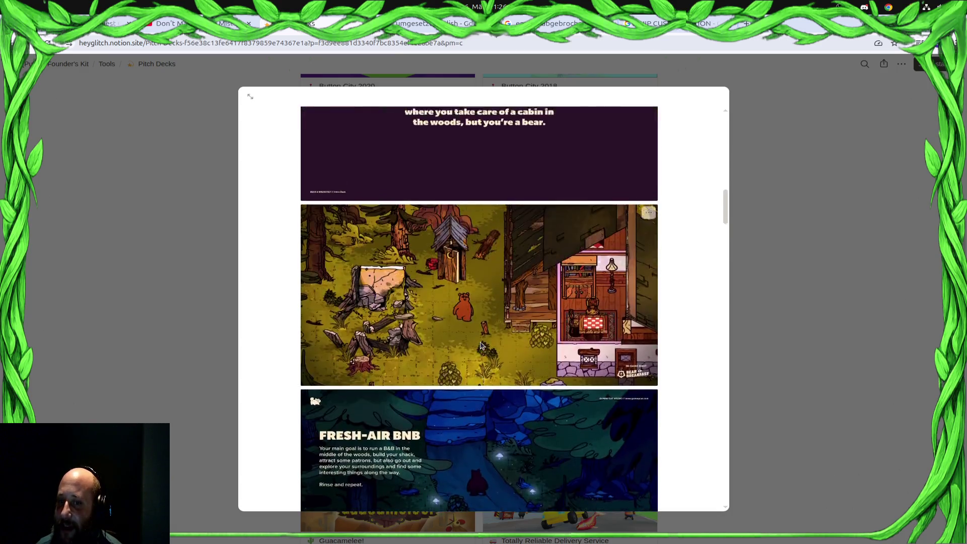
{"action": "scroll", "coordinate": [462, 326], "scroll_direction": "down", "scroll_amount": 5}
{"action": "scroll", "coordinate": [461, 326], "scroll_direction": "up", "scroll_amount": 4}
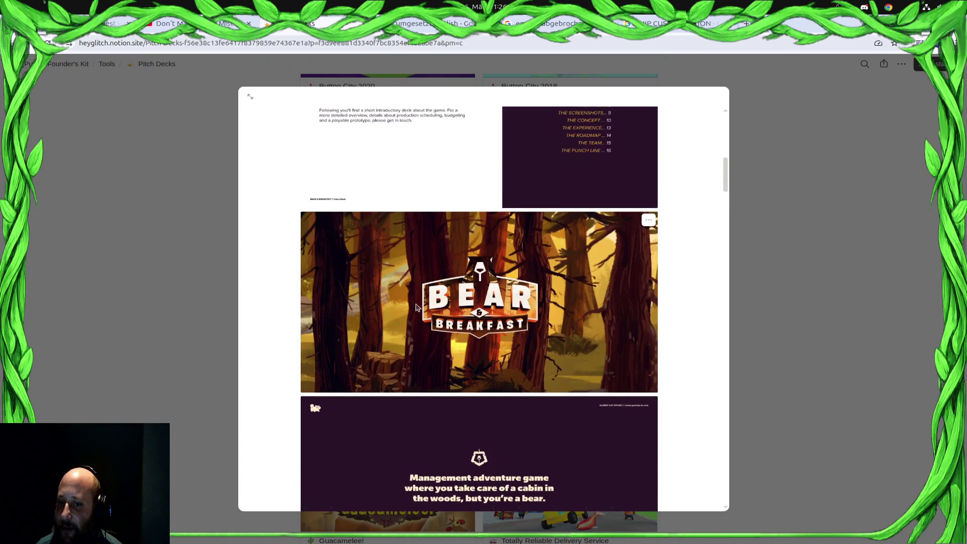
{"action": "scroll", "coordinate": [418, 307], "scroll_direction": "down", "scroll_amount": 4}
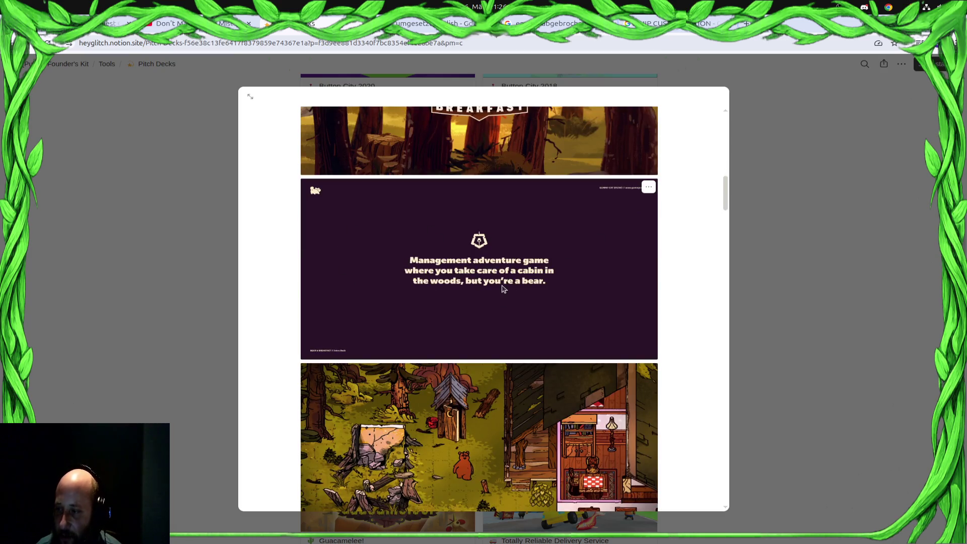
{"action": "scroll", "coordinate": [504, 287], "scroll_direction": "down", "scroll_amount": 2}
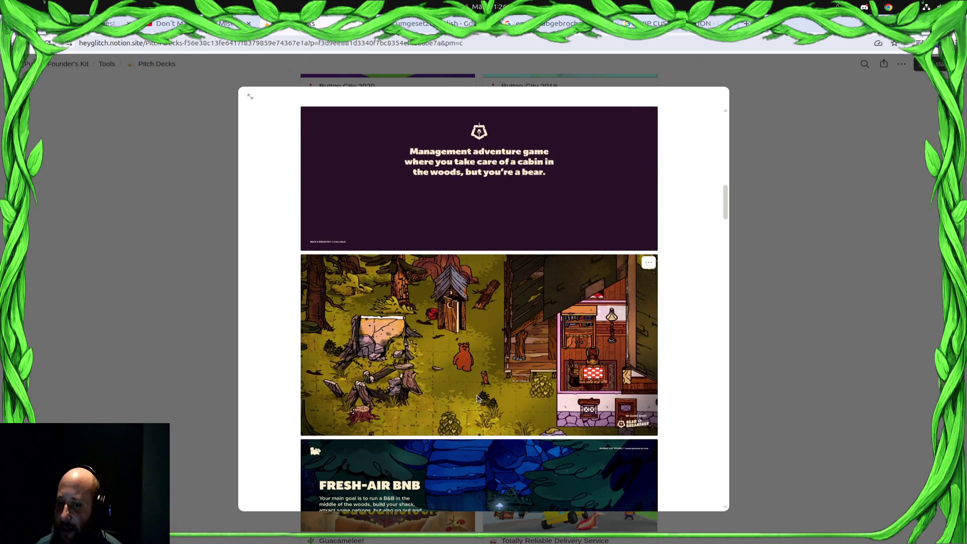
{"action": "scroll", "coordinate": [431, 349], "scroll_direction": "down", "scroll_amount": 5}
{"action": "scroll", "coordinate": [467, 315], "scroll_direction": "up", "scroll_amount": 3}
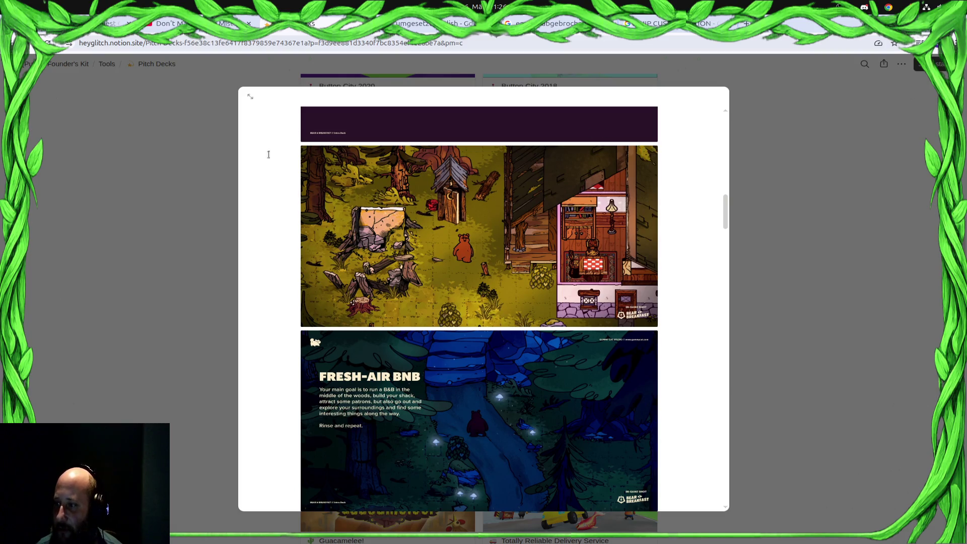
{"action": "scroll", "coordinate": [461, 188], "scroll_direction": "down", "scroll_amount": 3}
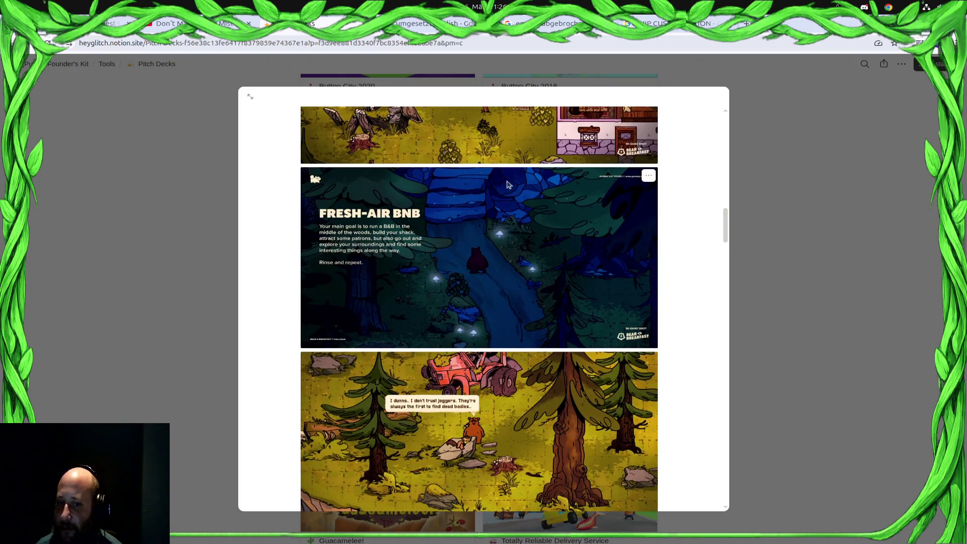
{"action": "scroll", "coordinate": [545, 324], "scroll_direction": "down", "scroll_amount": 6}
{"action": "scroll", "coordinate": [542, 333], "scroll_direction": "down", "scroll_amount": 18}
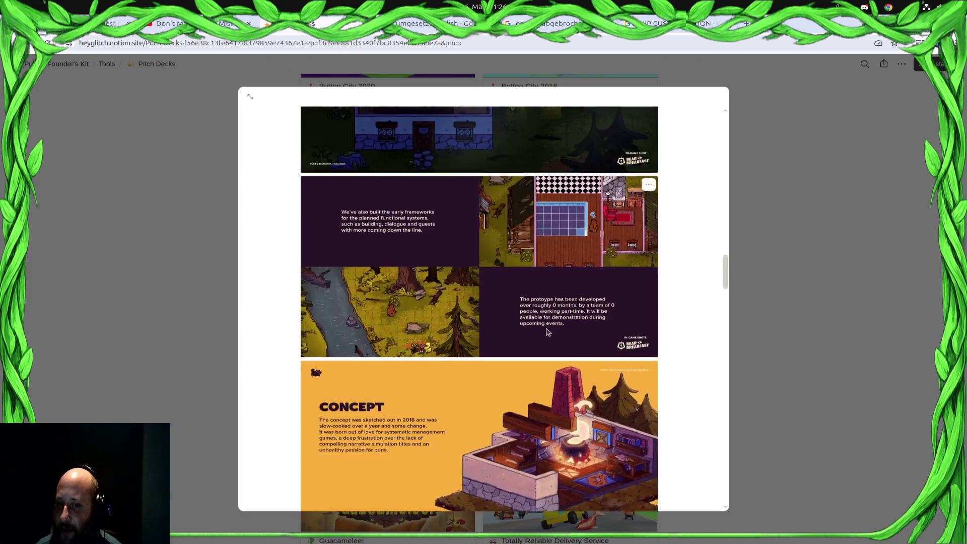
{"action": "scroll", "coordinate": [533, 335], "scroll_direction": "down", "scroll_amount": 2}
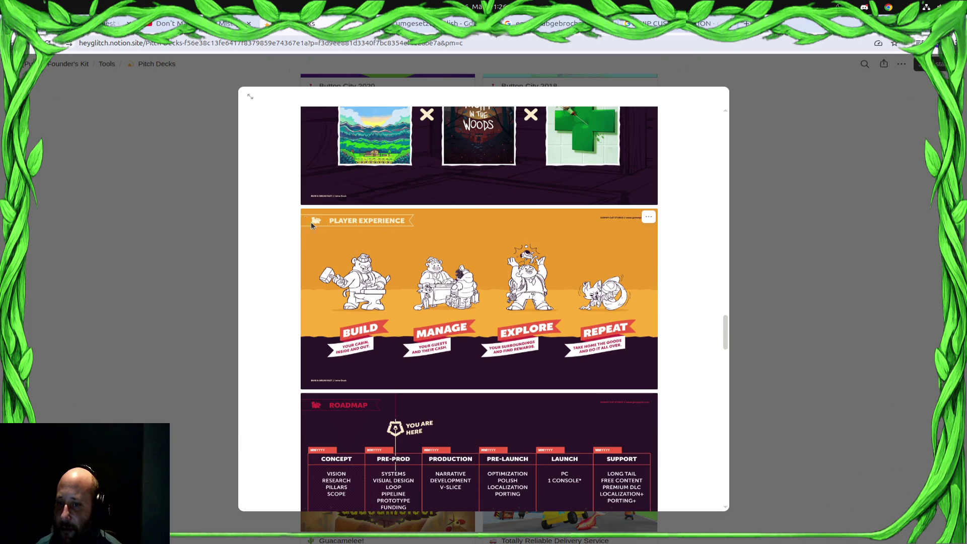
{"action": "scroll", "coordinate": [622, 389], "scroll_direction": "down", "scroll_amount": 4}
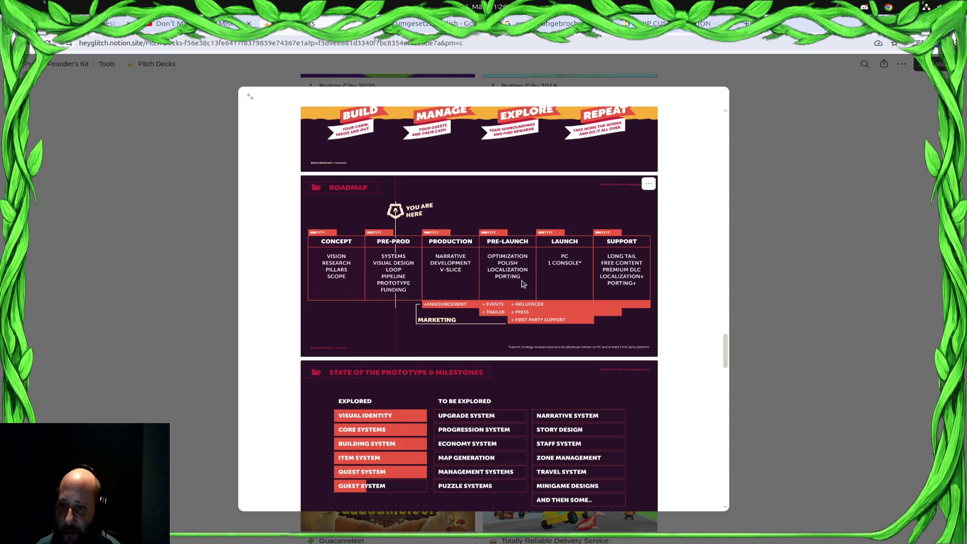
{"action": "scroll", "coordinate": [523, 285], "scroll_direction": "down", "scroll_amount": 5}
{"action": "scroll", "coordinate": [521, 286], "scroll_direction": "up", "scroll_amount": 4}
{"action": "scroll", "coordinate": [519, 288], "scroll_direction": "down", "scroll_amount": 4}
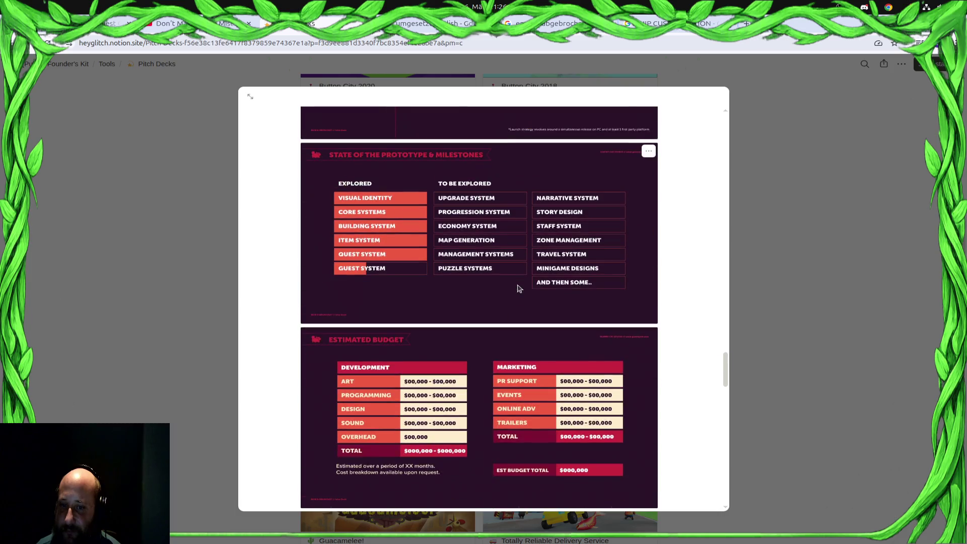
{"action": "scroll", "coordinate": [516, 288], "scroll_direction": "down", "scroll_amount": 4}
{"action": "scroll", "coordinate": [518, 289], "scroll_direction": "up", "scroll_amount": 2}
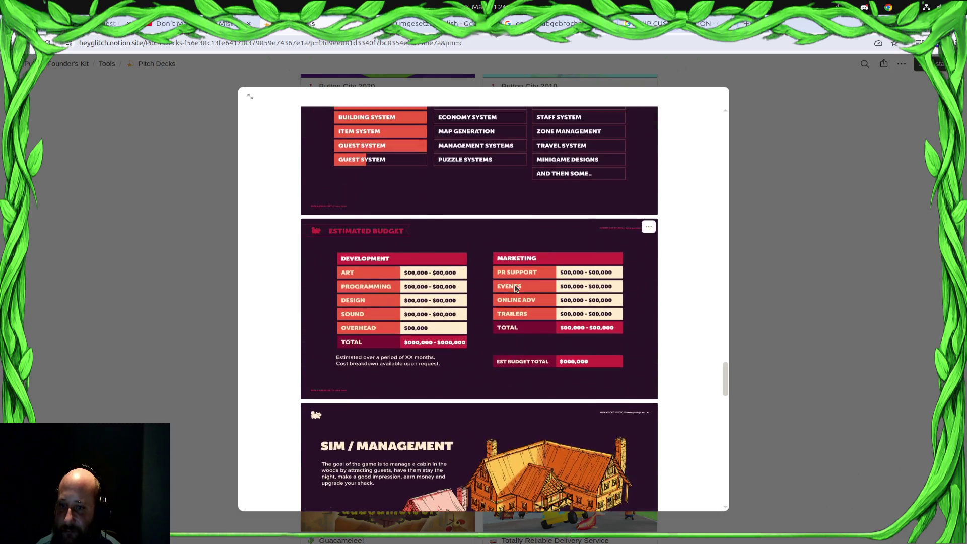
{"action": "scroll", "coordinate": [519, 288], "scroll_direction": "up", "scroll_amount": 3}
{"action": "scroll", "coordinate": [519, 290], "scroll_direction": "down", "scroll_amount": 8}
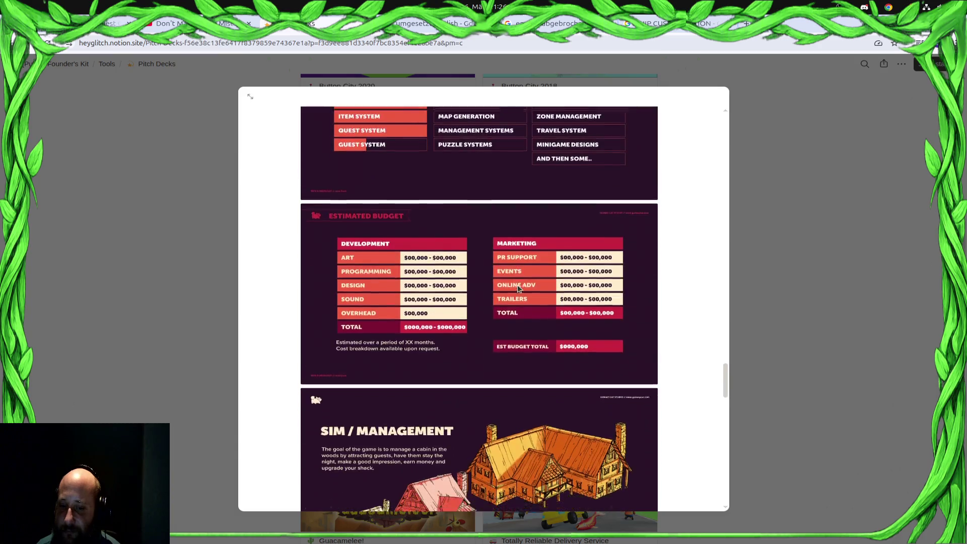
{"action": "scroll", "coordinate": [517, 296], "scroll_direction": "down", "scroll_amount": 5}
{"action": "scroll", "coordinate": [518, 296], "scroll_direction": "up", "scroll_amount": 9}
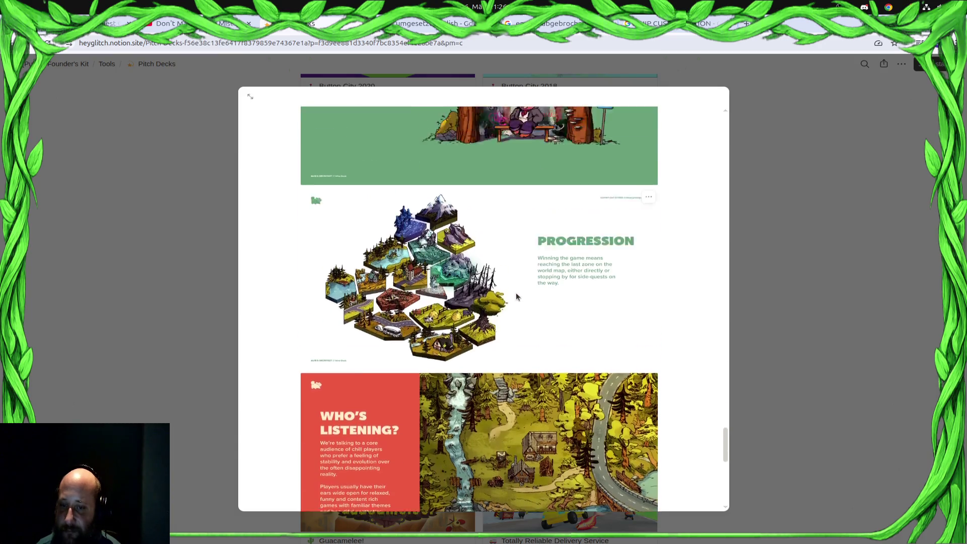
- Scroll the Bear & Breakfast deck to its Recap slide, then close the preview
{"action": "scroll", "coordinate": [518, 296], "scroll_direction": "up", "scroll_amount": 3}
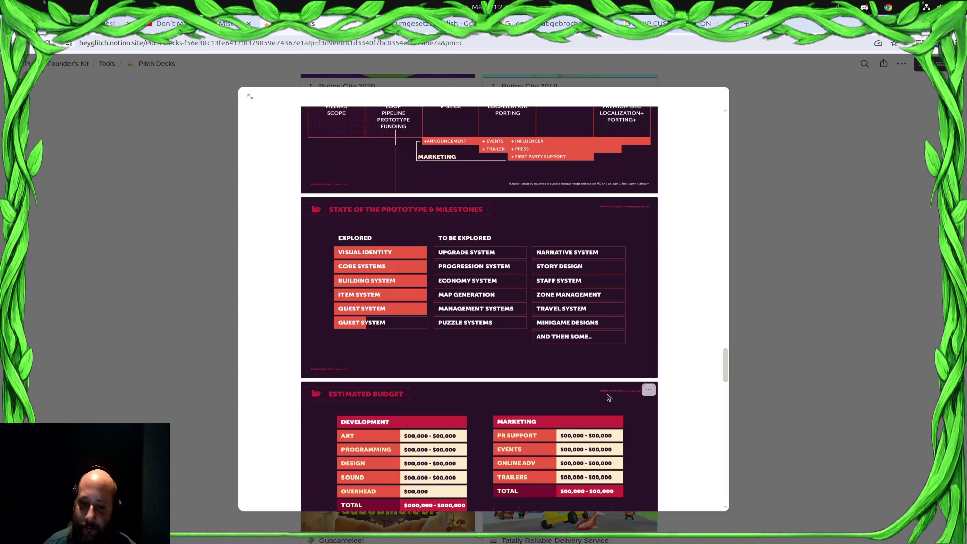
{"action": "scroll", "coordinate": [610, 398], "scroll_direction": "down", "scroll_amount": 6}
{"action": "scroll", "coordinate": [542, 301], "scroll_direction": "down", "scroll_amount": 8}
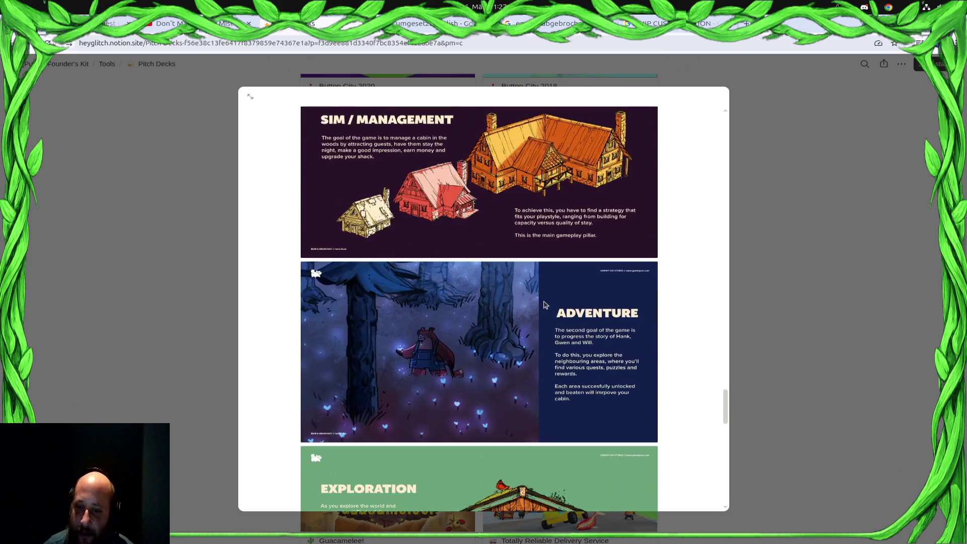
{"action": "scroll", "coordinate": [542, 301], "scroll_direction": "up", "scroll_amount": 7}
{"action": "scroll", "coordinate": [542, 301], "scroll_direction": "down", "scroll_amount": 18}
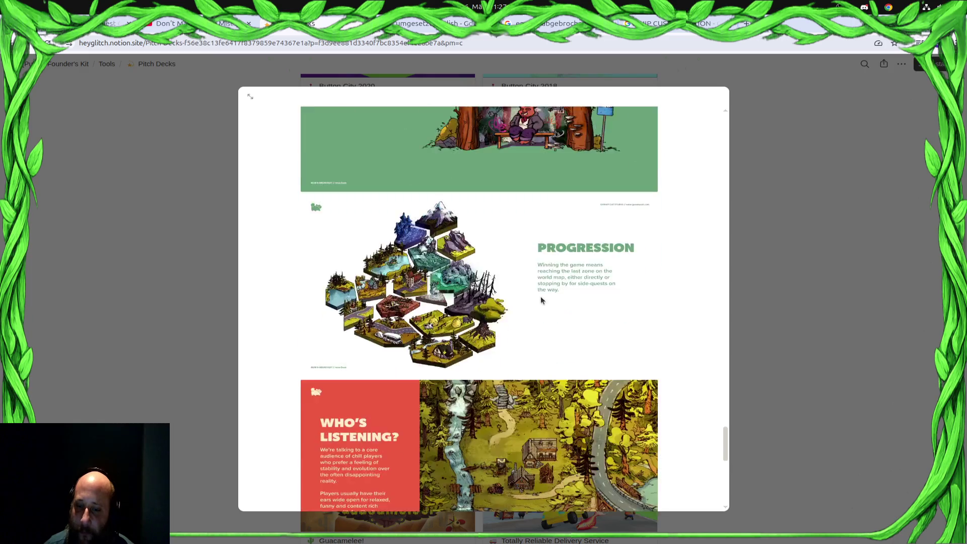
{"action": "scroll", "coordinate": [541, 301], "scroll_direction": "up", "scroll_amount": 4}
{"action": "scroll", "coordinate": [539, 299], "scroll_direction": "up", "scroll_amount": 1}
{"action": "scroll", "coordinate": [538, 298], "scroll_direction": "down", "scroll_amount": 1}
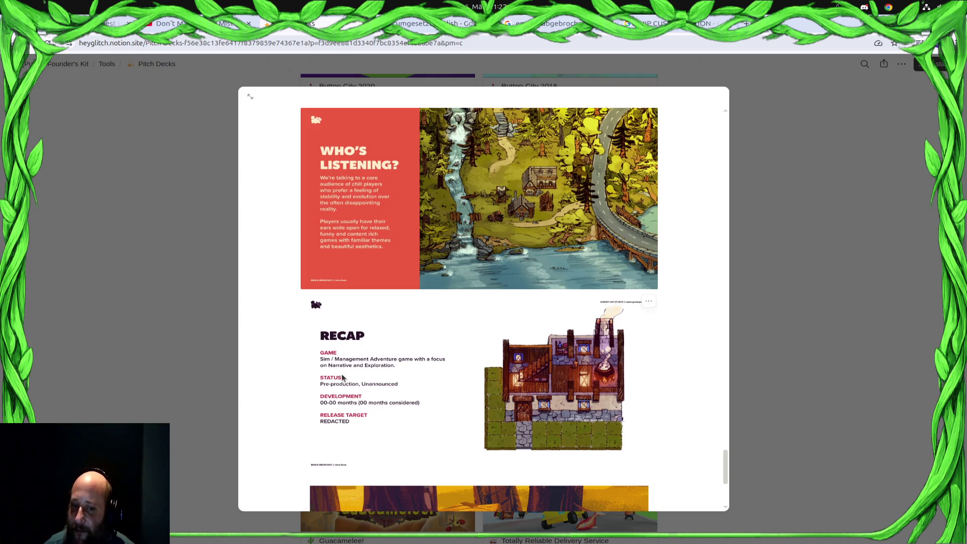
{"action": "left_click", "coordinate": [176, 216]}
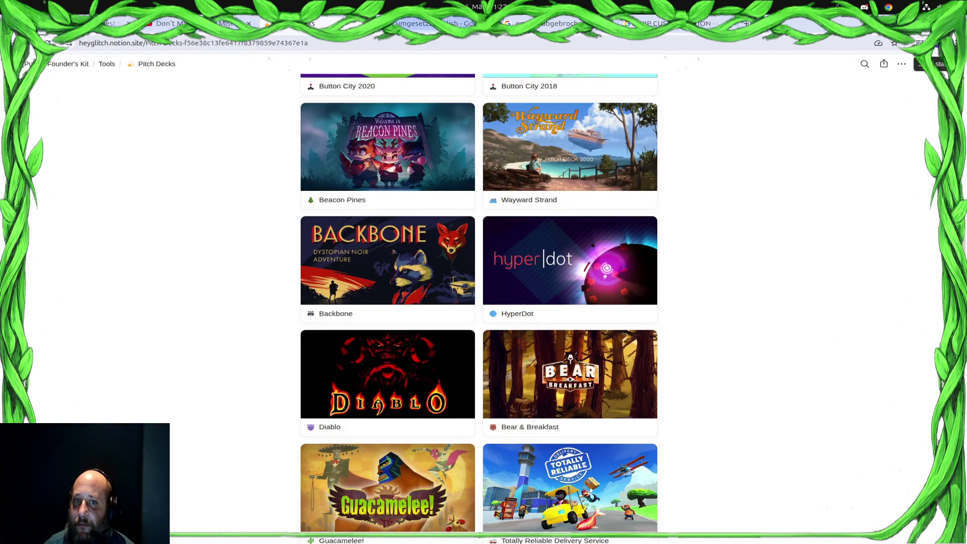
- Open the Estimated Budget slide and narrow its title box to fit the heading text
{"action": "key", "text": "alt+Tab"}
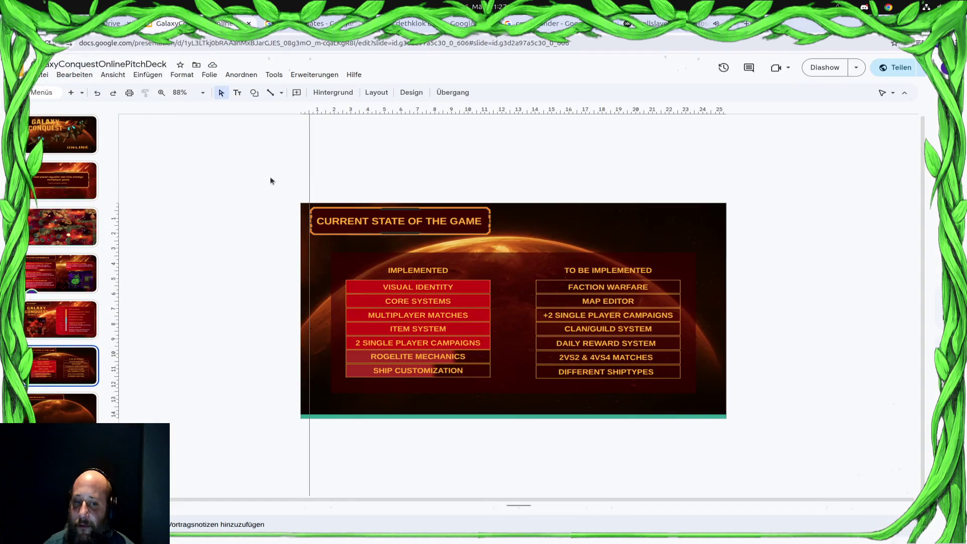
{"action": "left_click", "coordinate": [61, 405]}
{"action": "left_click", "coordinate": [60, 355]}
{"action": "left_click", "coordinate": [60, 406]}
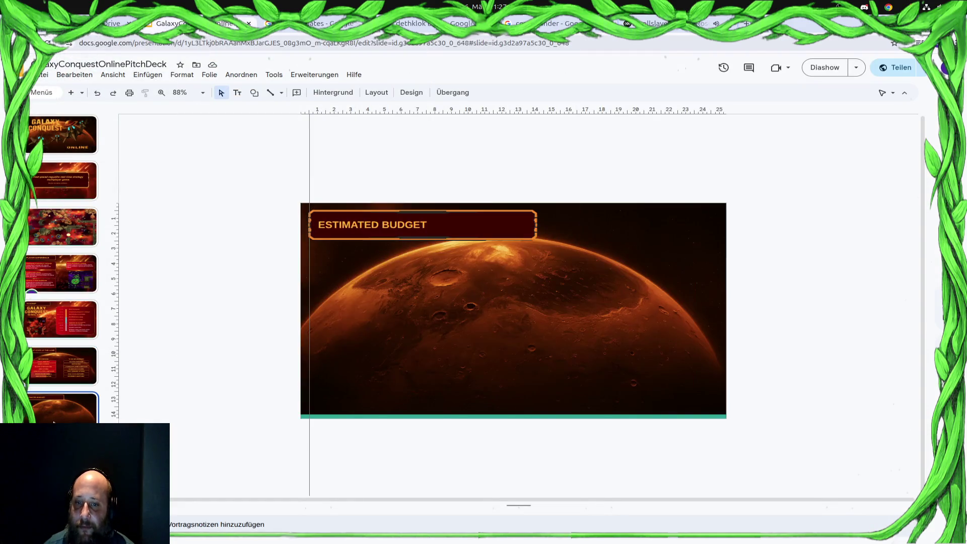
{"action": "left_click", "coordinate": [472, 233]}
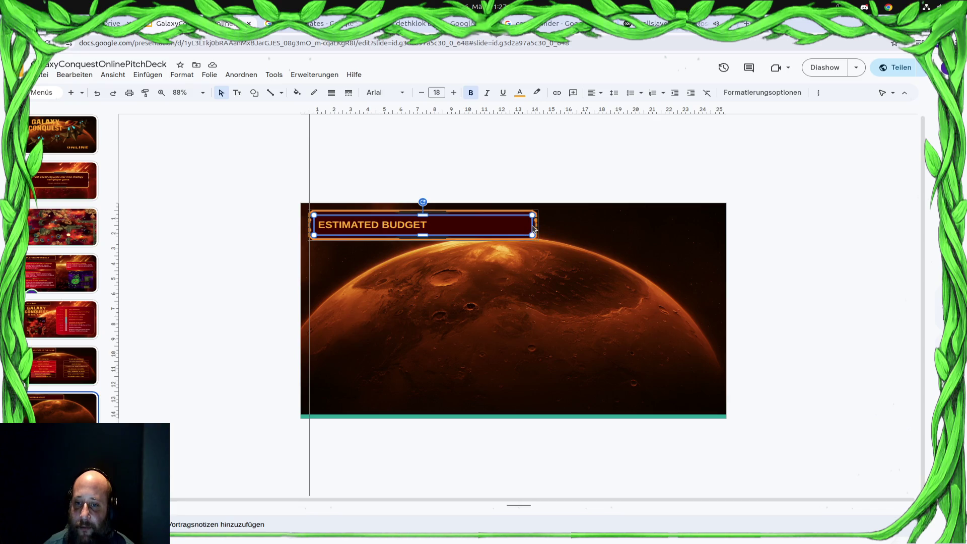
{"action": "left_click_drag", "start_coordinate": [533, 226], "coordinate": [460, 227]}
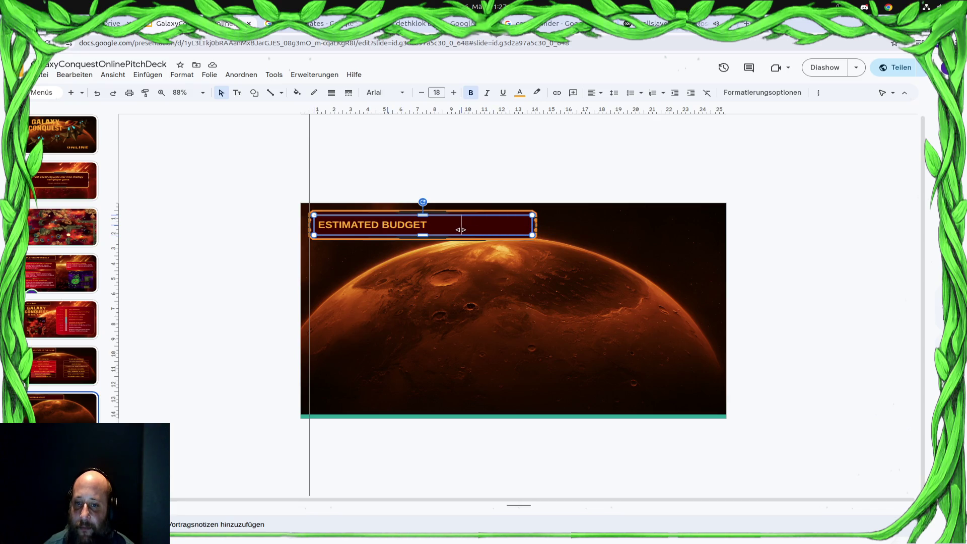
- Narrow the frame image behind the title to match the 'ESTIMATED BUDGET' heading, then reselect the title
{"action": "left_click", "coordinate": [545, 225]}
{"action": "mouse_move", "coordinate": [539, 225]}
{"action": "left_mouse_down"}
{"action": "mouse_move", "coordinate": [463, 228]}
{"action": "mouse_move", "coordinate": [473, 226]}
{"action": "left_mouse_up"}
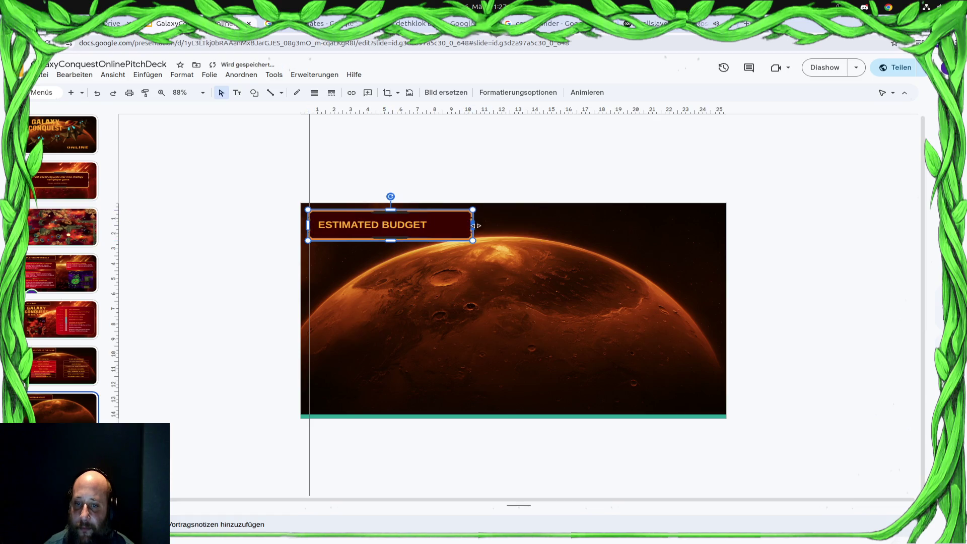
{"action": "left_click", "coordinate": [434, 227]}
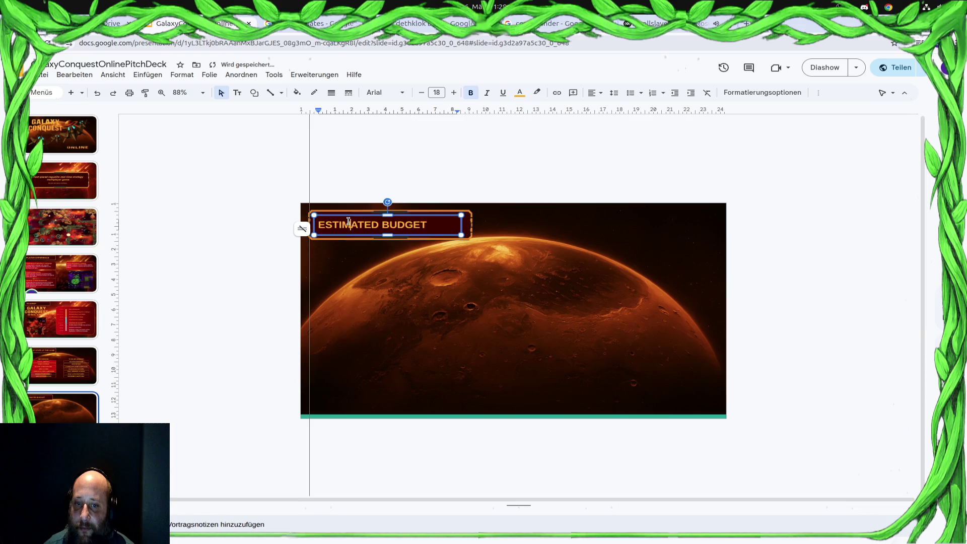
{"action": "double_click", "coordinate": [348, 225]}
{"action": "left_click", "coordinate": [387, 325]}
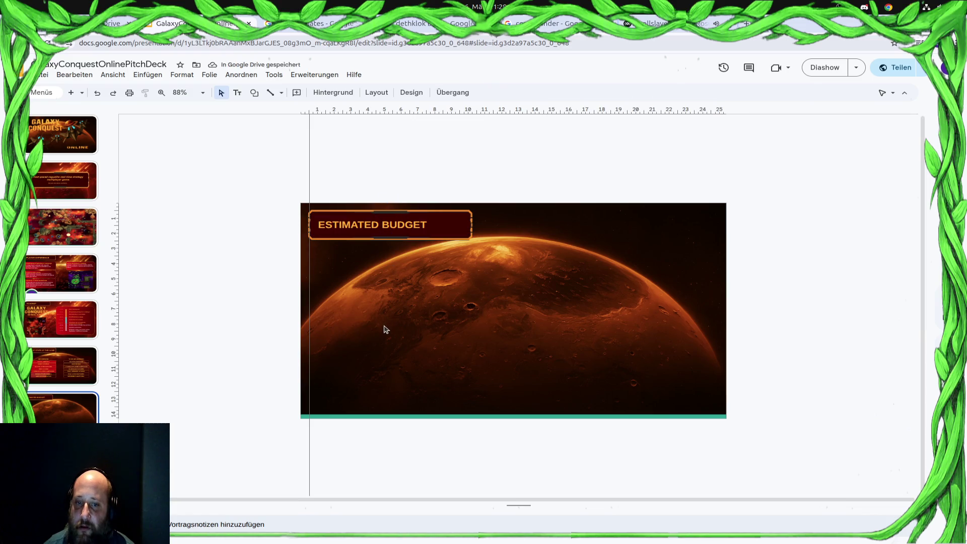
{"action": "left_click", "coordinate": [449, 225]}
{"action": "left_click", "coordinate": [501, 231]}
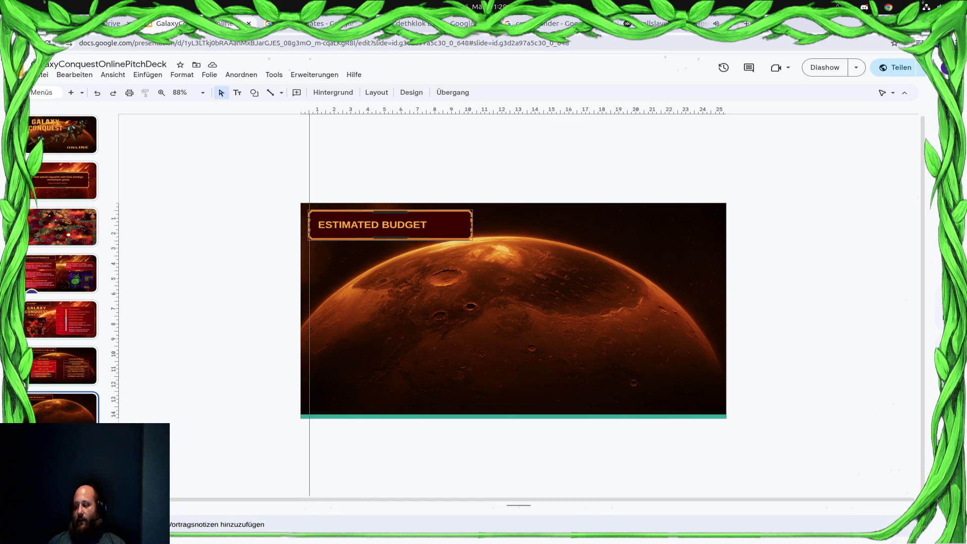
- Open slide 6, Current State of the Game, from the filmstrip
{"action": "left_click", "coordinate": [71, 369]}
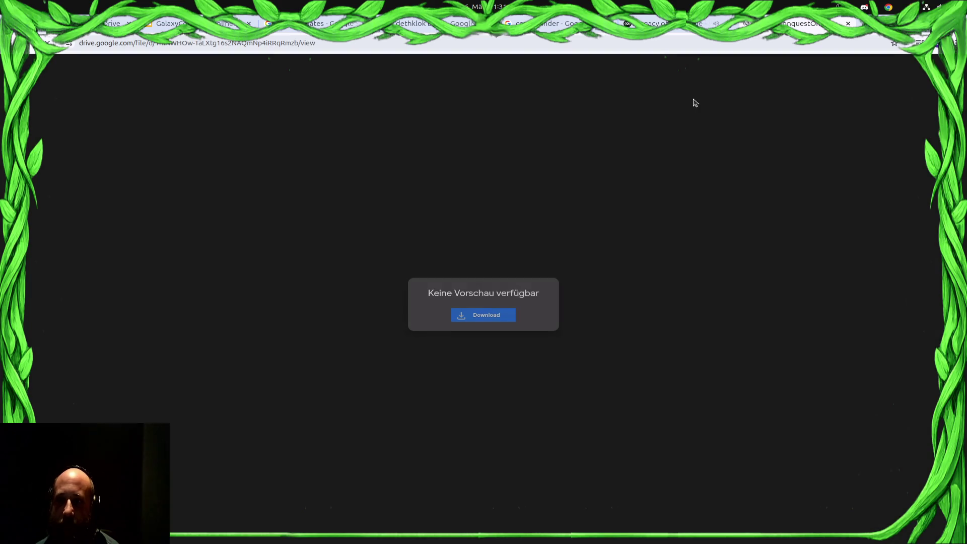
- Download the 194 MB GalaxyConquestOnline.exe despite the scan warning and watch its progress in the downloads list
{"action": "left_click", "coordinate": [465, 322]}
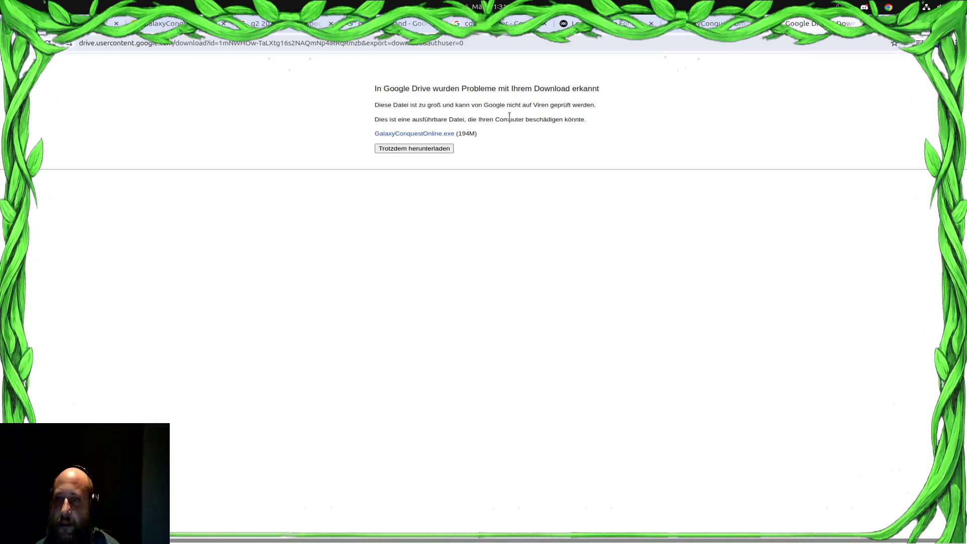
{"action": "left_click", "coordinate": [419, 149]}
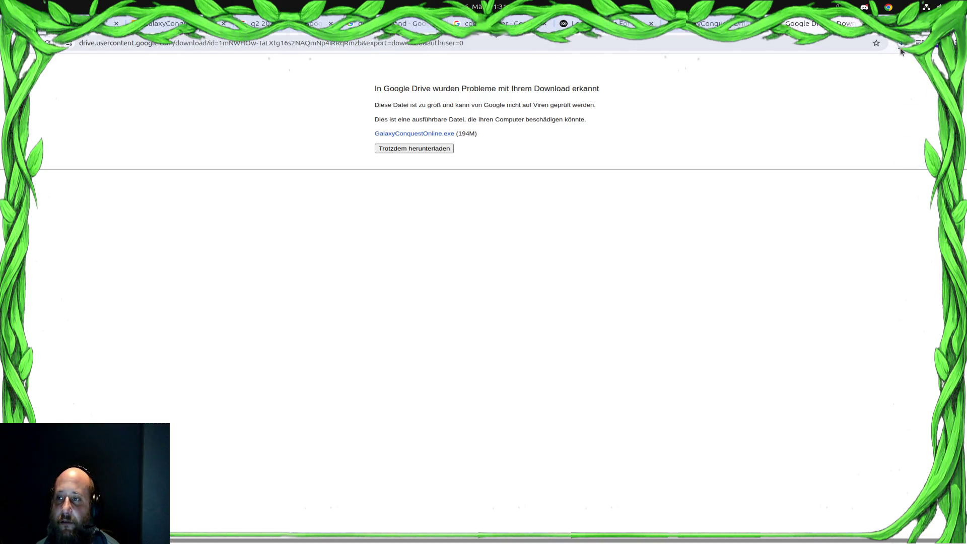
{"action": "left_click", "coordinate": [900, 47]}
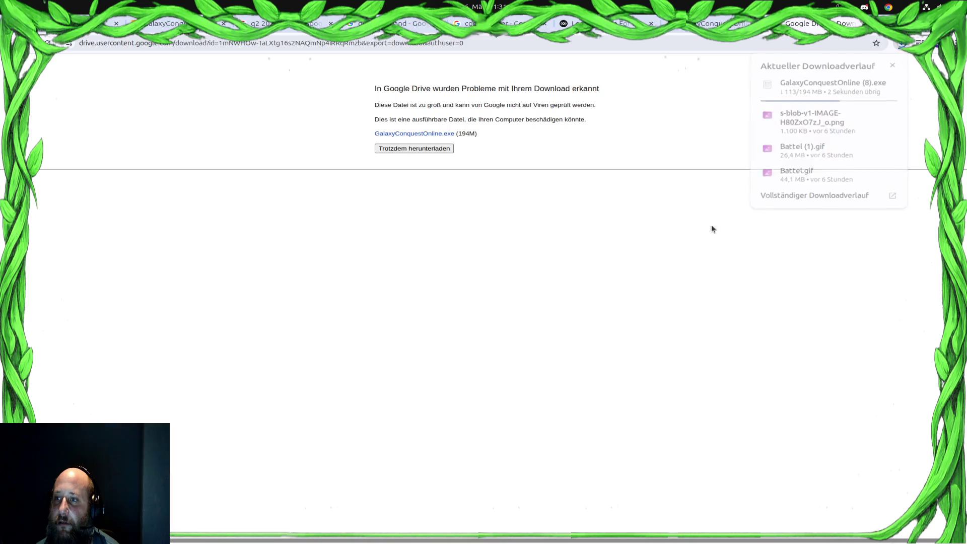
{"action": "left_click", "coordinate": [902, 46]}
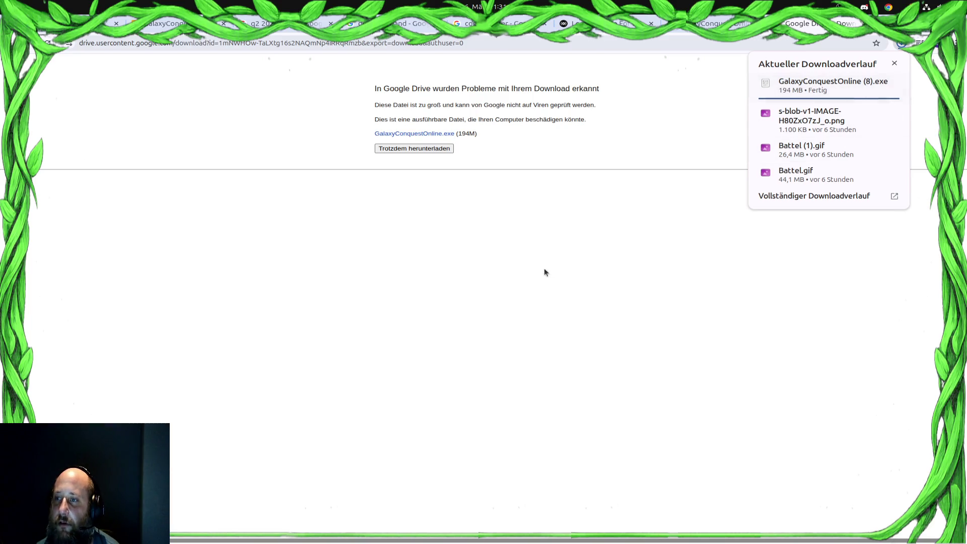
{"action": "key", "text": "alt+Tab"}
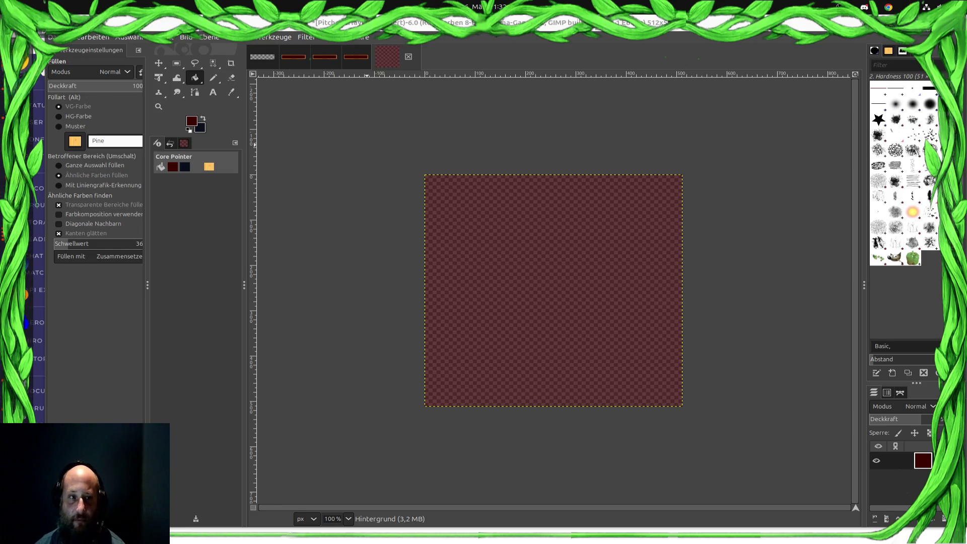
- Show the overview of all open windows
{"action": "key", "text": "super"}
{"action": "left_click", "coordinate": [289, 138]}
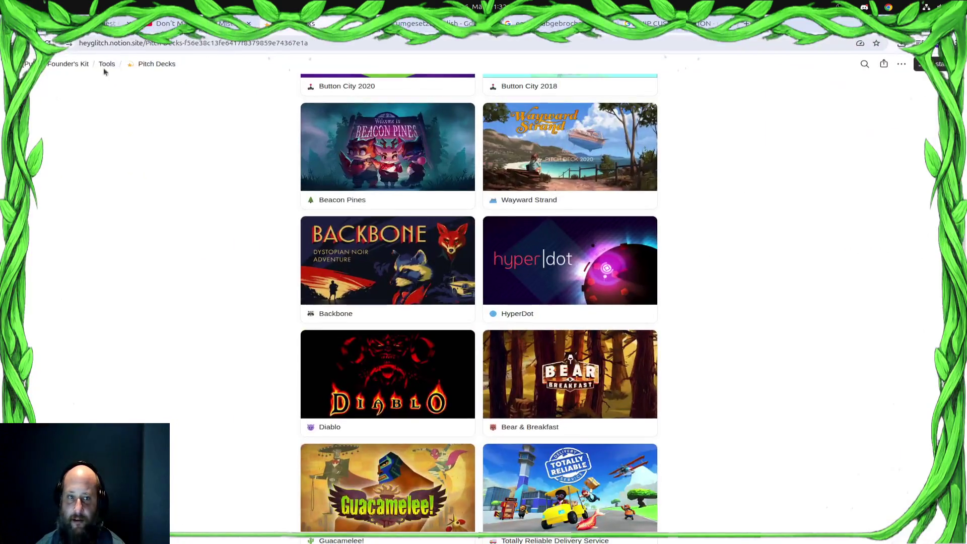
{"action": "left_click", "coordinate": [103, 24]}
{"action": "key", "text": "alt+Tab"}
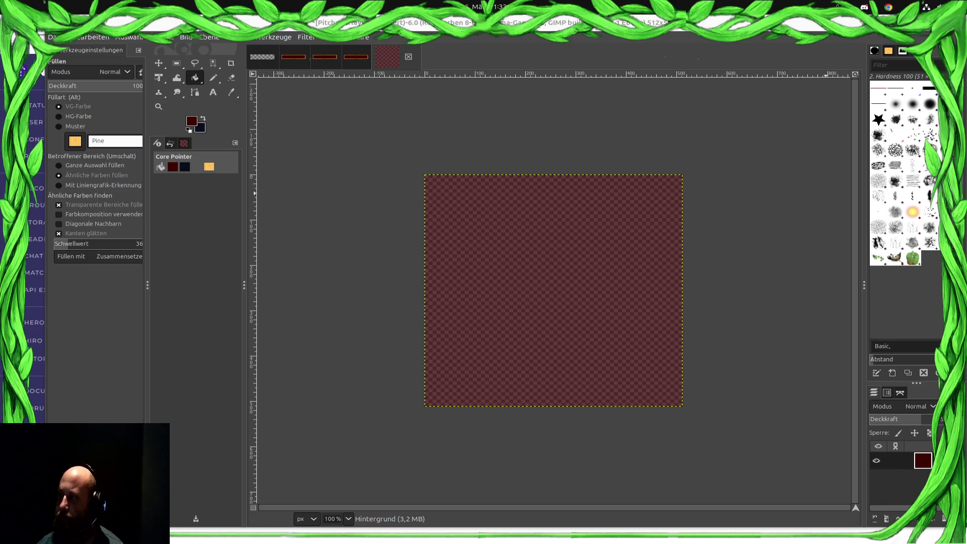
- Switch to Chrome and bring up the Galaxy Conquest Steamworks demo review tab
{"action": "key", "text": "alt+Tab"}
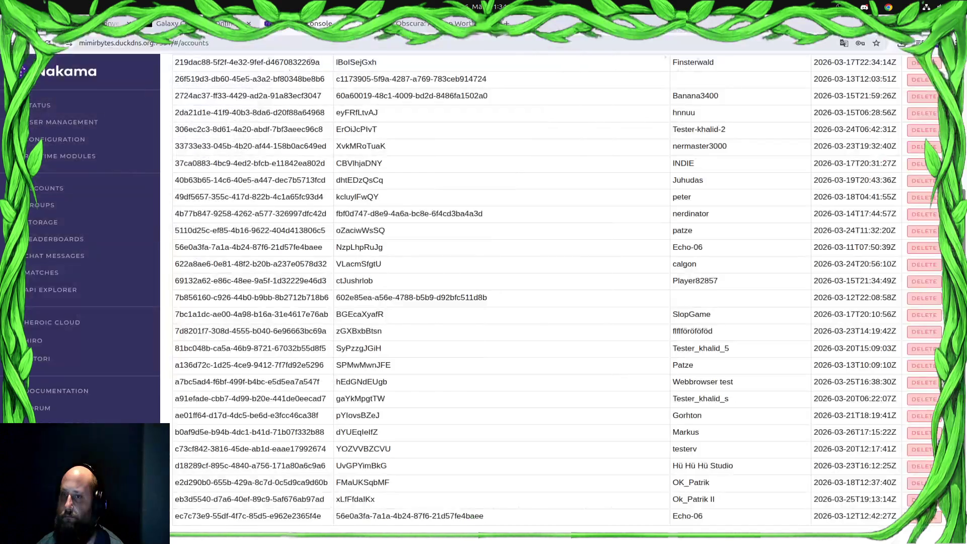
{"action": "left_click", "coordinate": [414, 24]}
{"action": "left_click", "coordinate": [166, 23]}
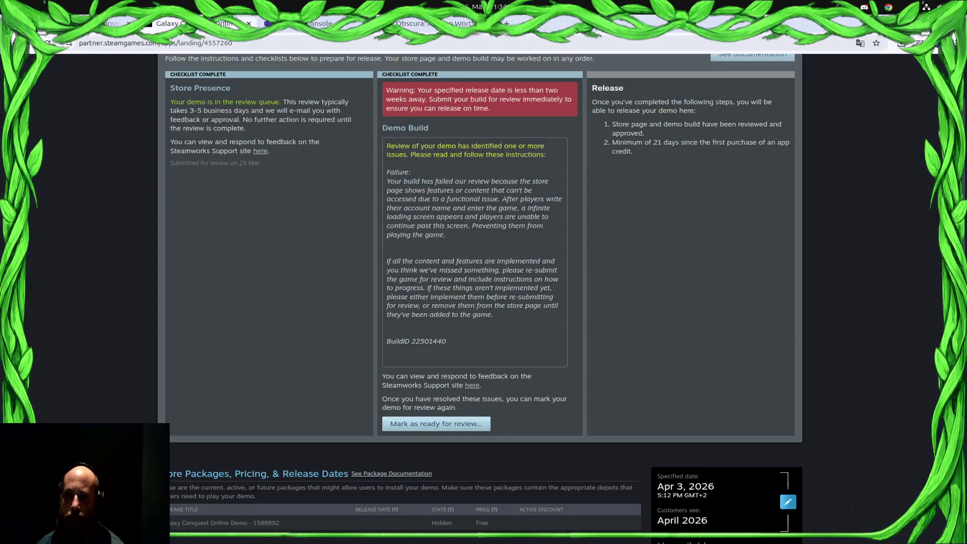
{"action": "left_click", "coordinate": [108, 23]}
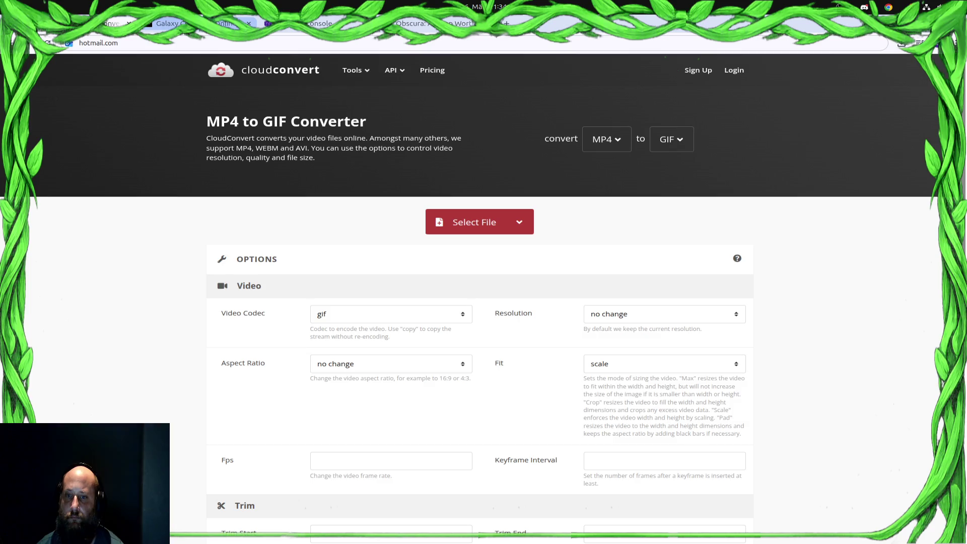
{"action": "left_click", "coordinate": [174, 23]}
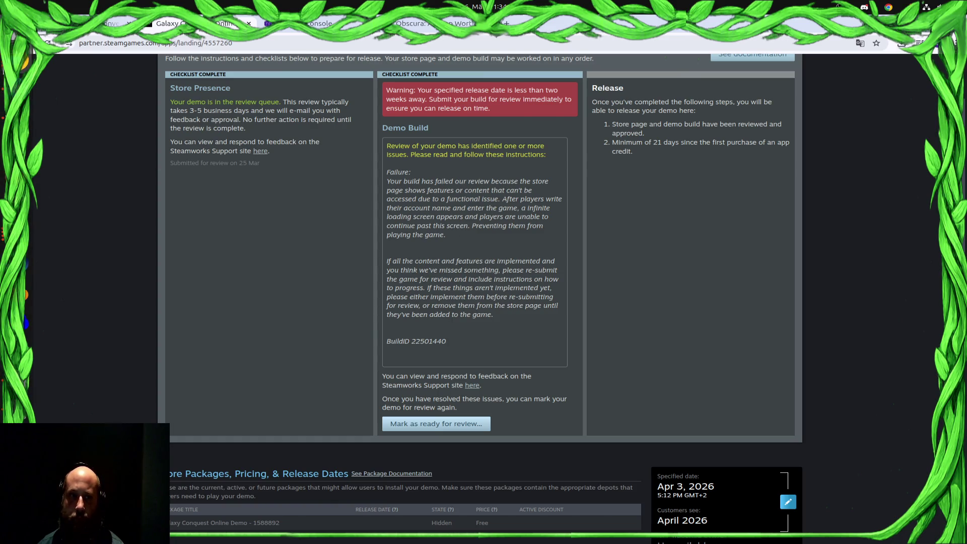
- Return to the Steamworks window from the overview, then minimize the browser to reveal the terminal
{"action": "left_click", "coordinate": [13, 68]}
{"action": "left_click", "coordinate": [695, 282]}
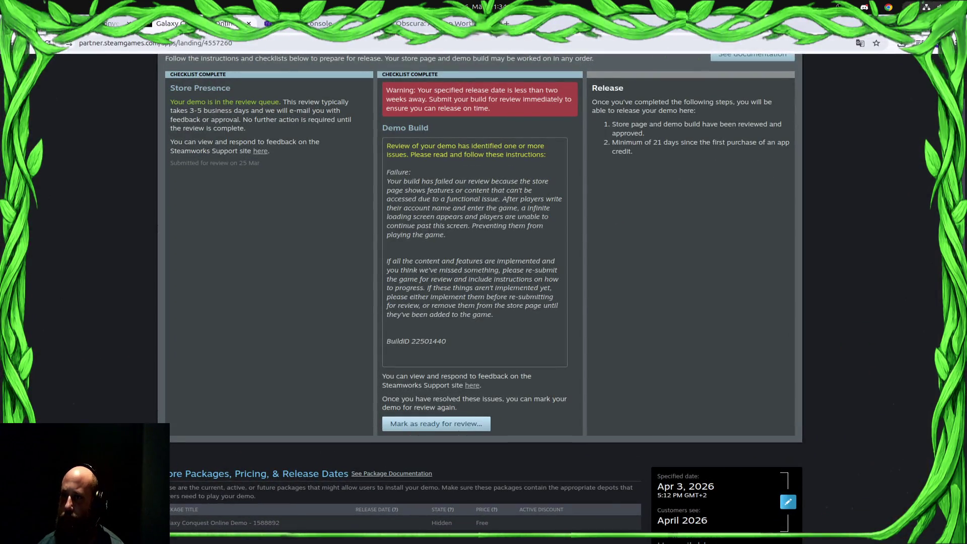
{"action": "key", "text": "super+h"}
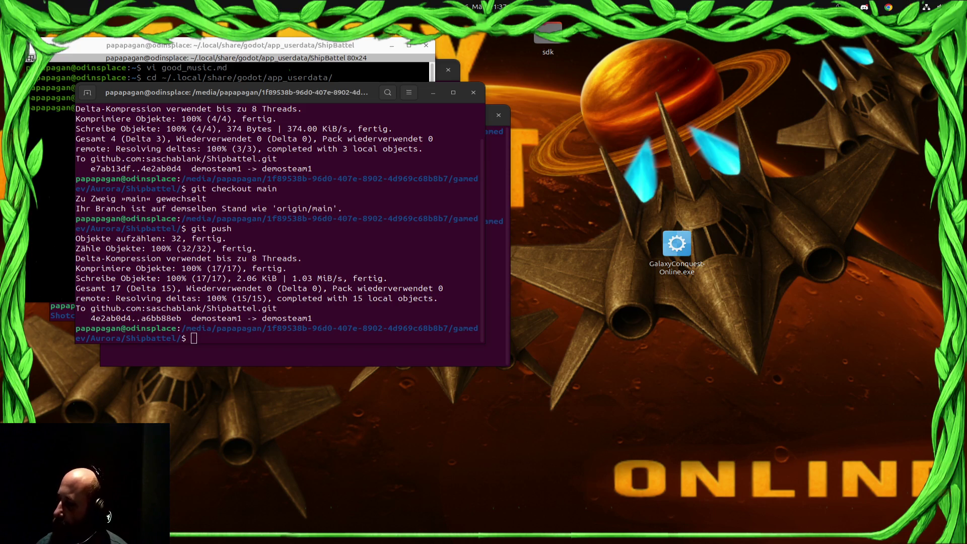
- Bring the terminal with the git push output forward, then show the overview of open windows
{"action": "key", "text": "alt+Tab"}
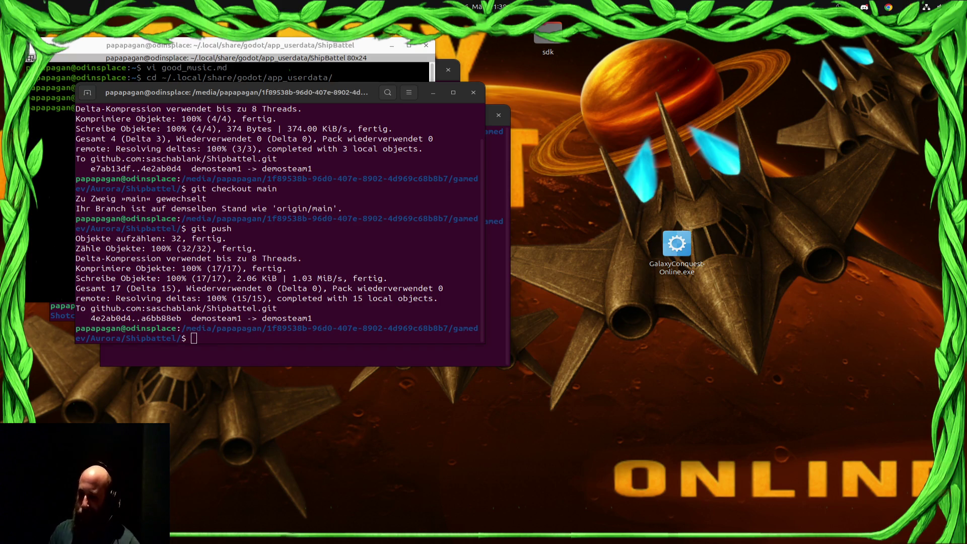
{"action": "key", "text": "super"}
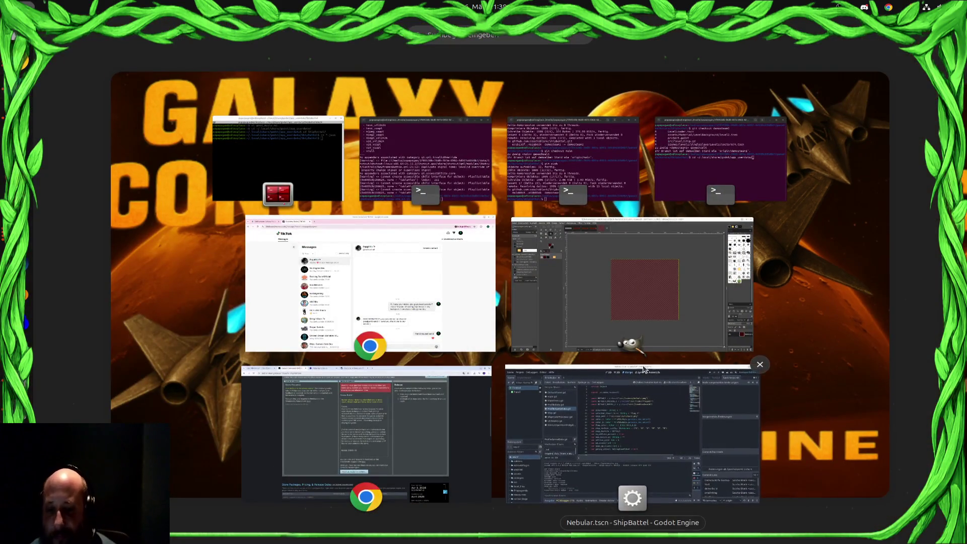
- Cycle through the Steamworks, MP4 to GIF converter and TikTok messages browser windows
{"action": "left_click", "coordinate": [367, 428]}
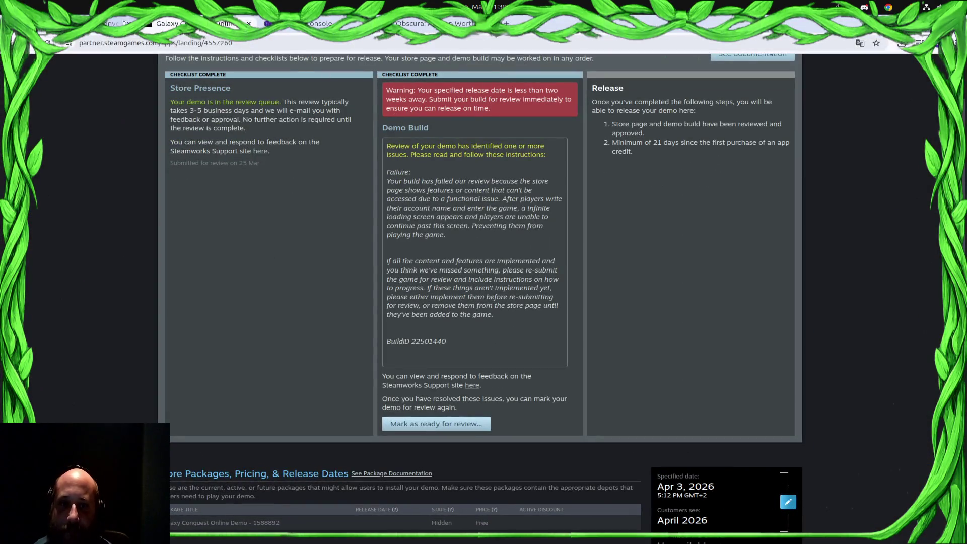
{"action": "key", "text": "ctrl+Tab"}
{"action": "key", "text": "ctrl+Tab"}
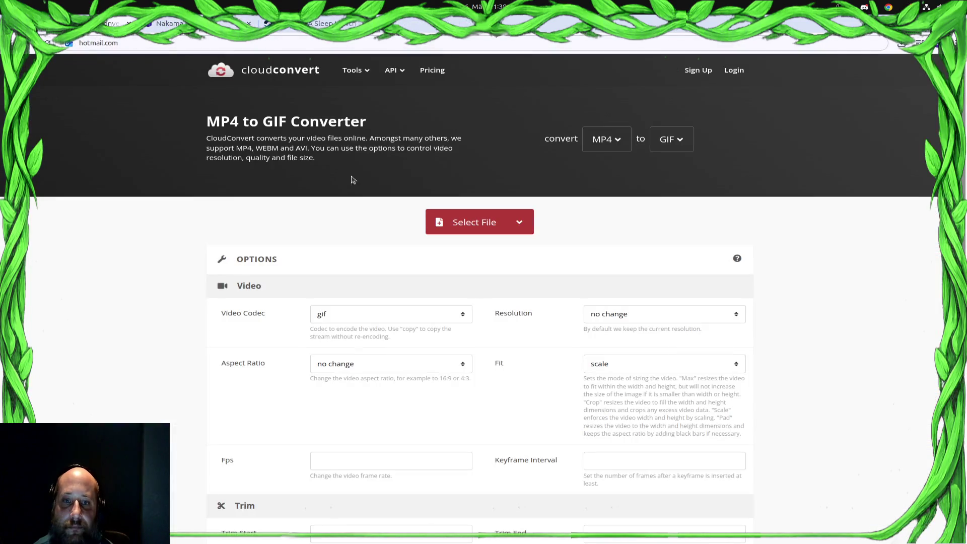
{"action": "mouse_move", "coordinate": [2, 378]}
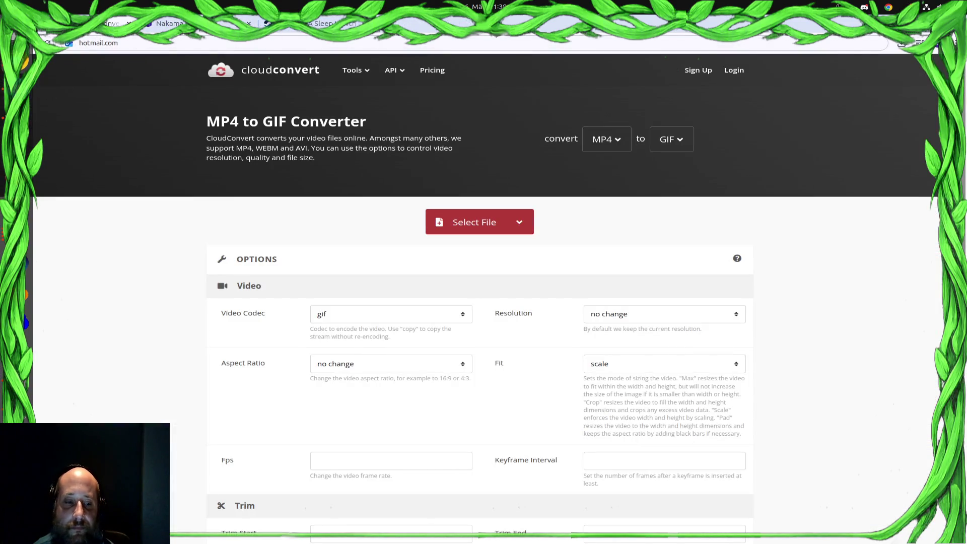
{"action": "left_click", "coordinate": [15, 323]}
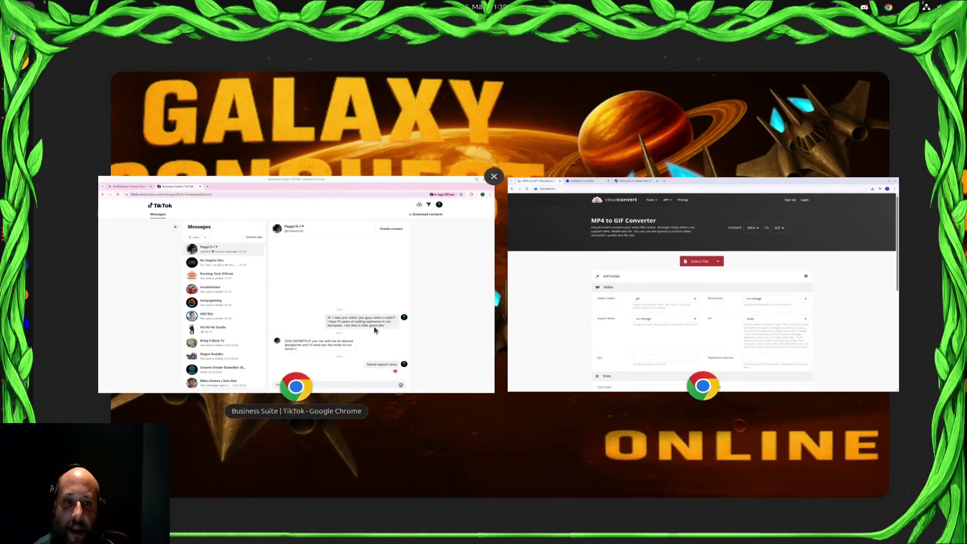
{"action": "left_click", "coordinate": [374, 325]}
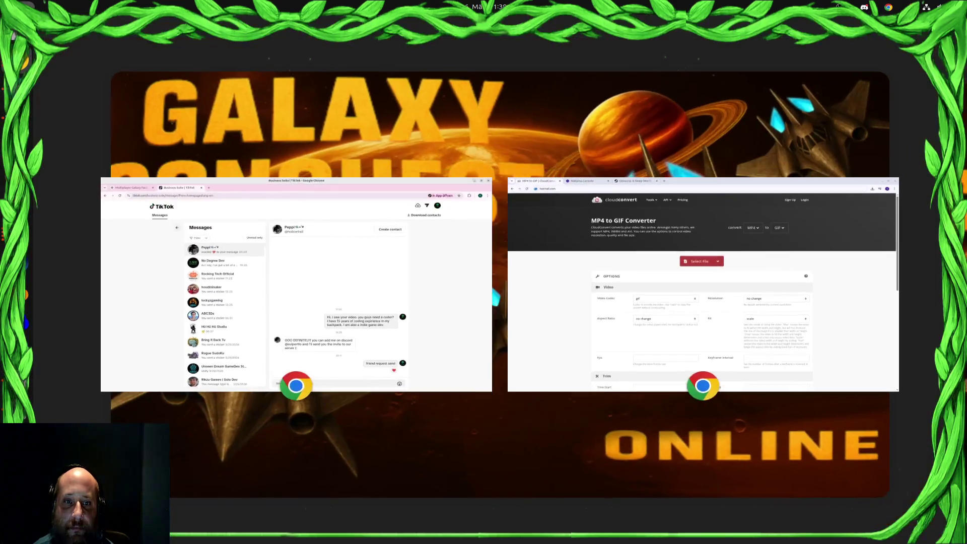
{"action": "left_click", "coordinate": [15, 323]}
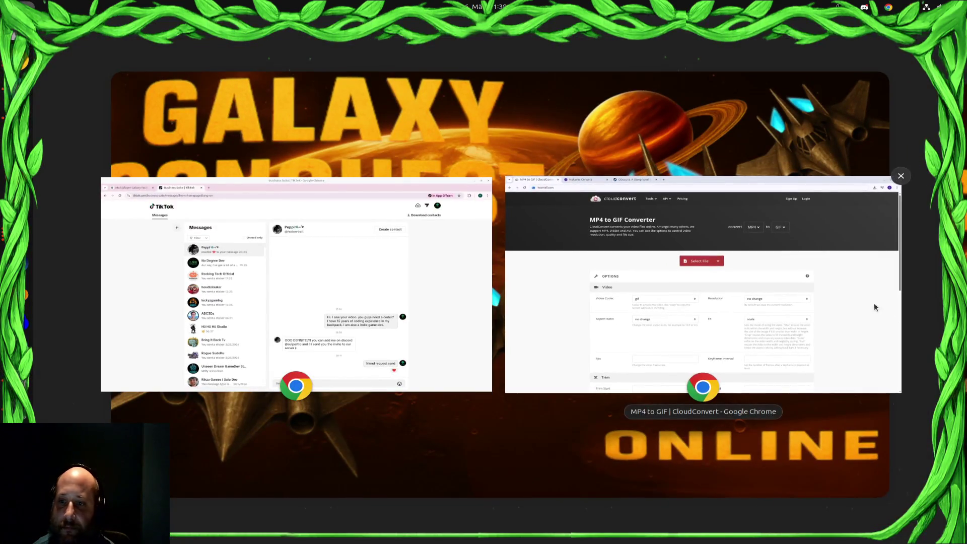
{"action": "key", "text": "Escape"}
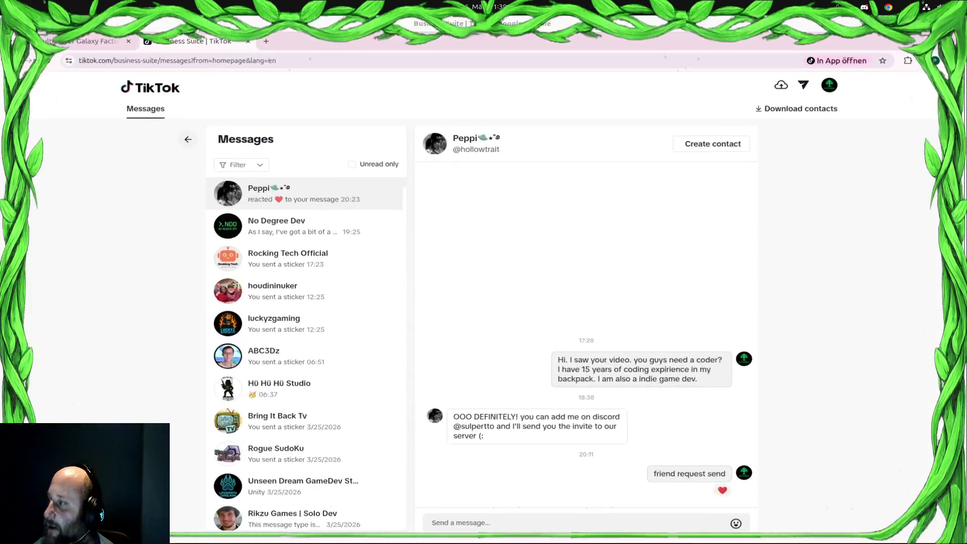
- Close the Drive preview of the game executable and return to the pitch deck presentation
{"action": "key", "text": "alt+Tab"}
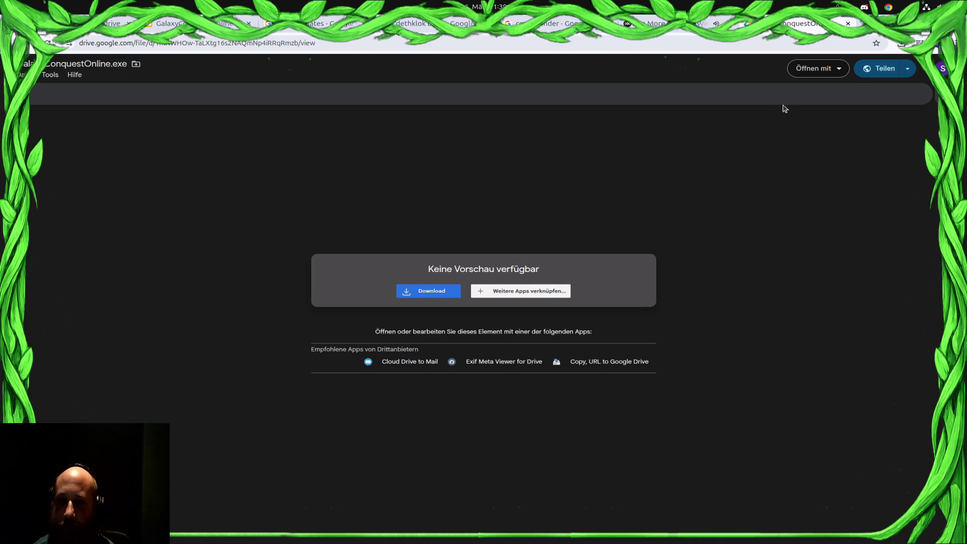
{"action": "left_click", "coordinate": [848, 23]}
{"action": "left_click", "coordinate": [167, 24]}
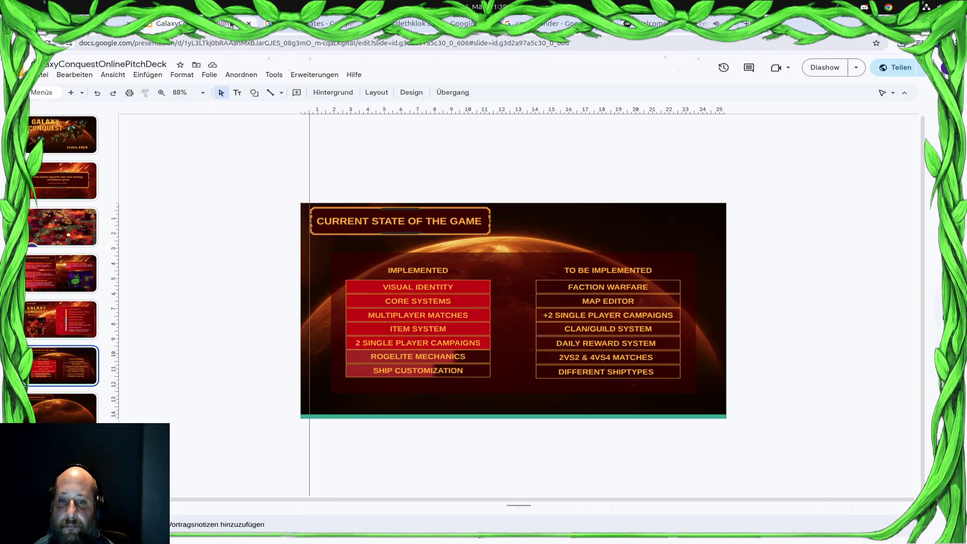
- Open the Roadmap slide and inspect its timeline entries, including 'Start Marketing on Social Media'
{"action": "left_click", "coordinate": [35, 405]}
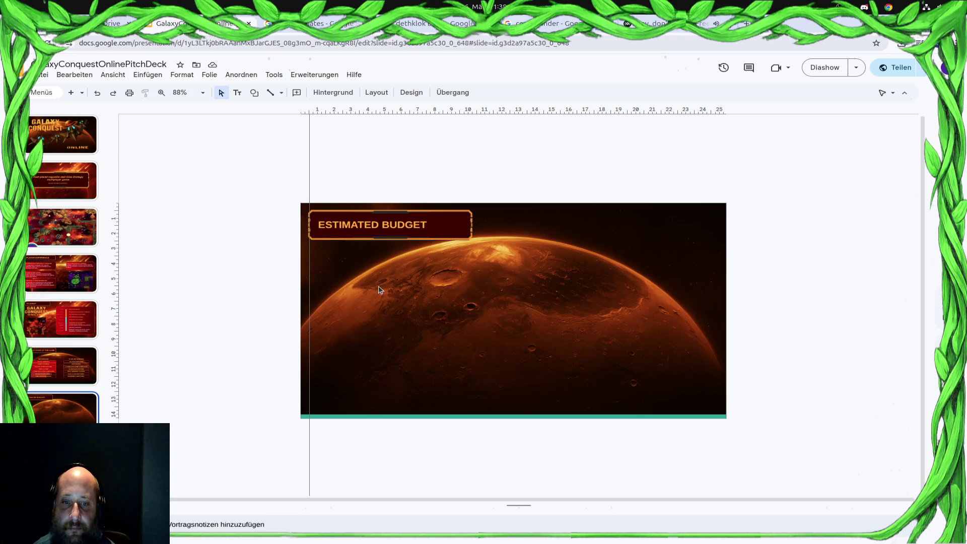
{"action": "left_click", "coordinate": [93, 317]}
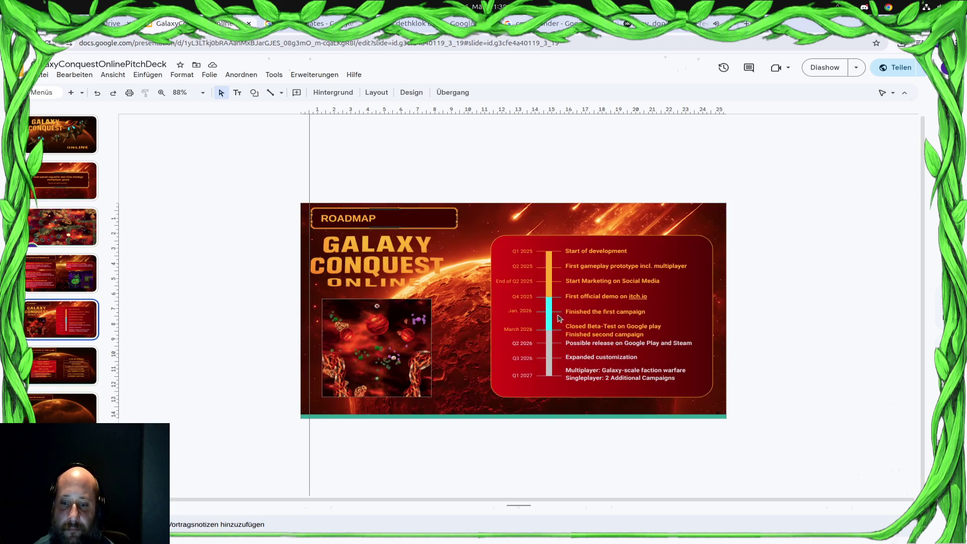
{"action": "left_click", "coordinate": [605, 281]}
{"action": "left_click", "coordinate": [655, 312]}
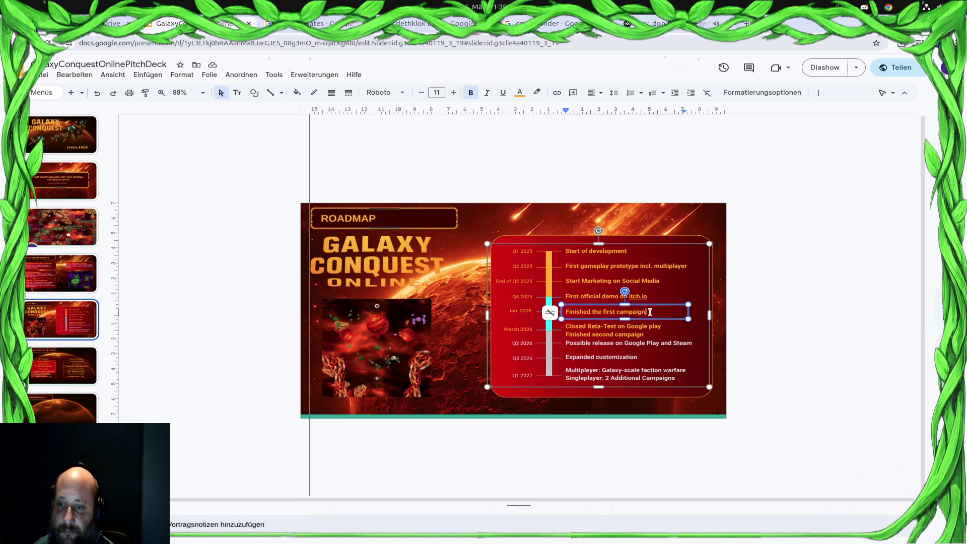
{"action": "scroll", "coordinate": [703, 343], "scroll_direction": "up", "scroll_amount": 3}
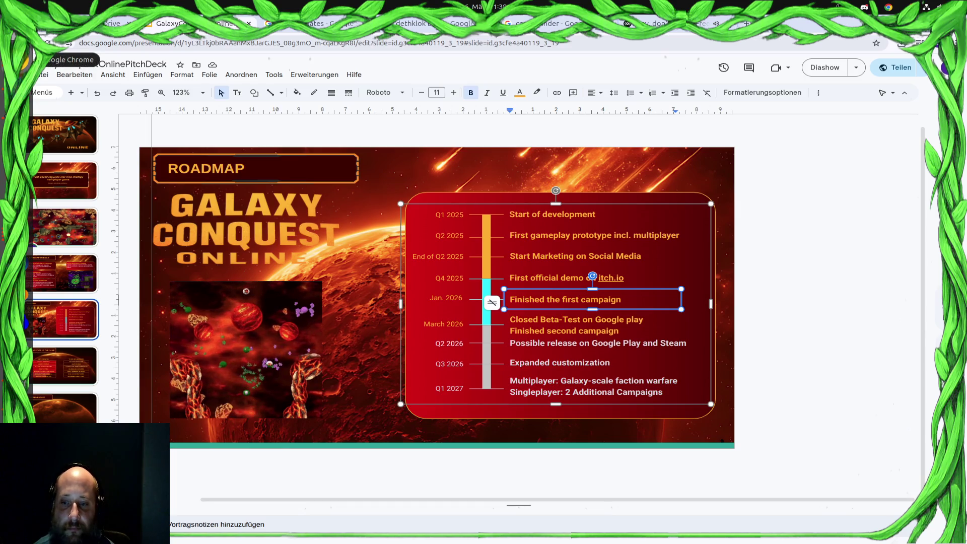
{"action": "left_click", "coordinate": [642, 258]}
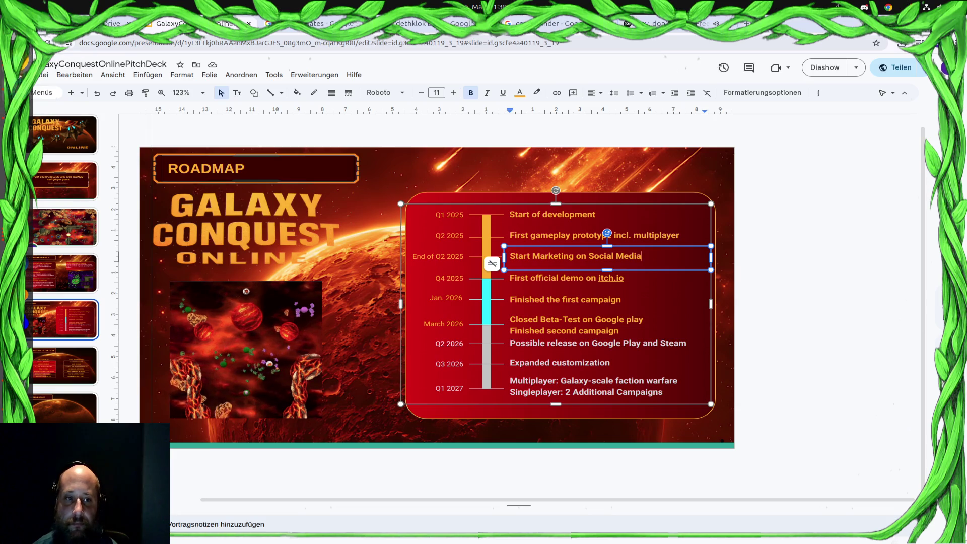
{"action": "key", "text": "super"}
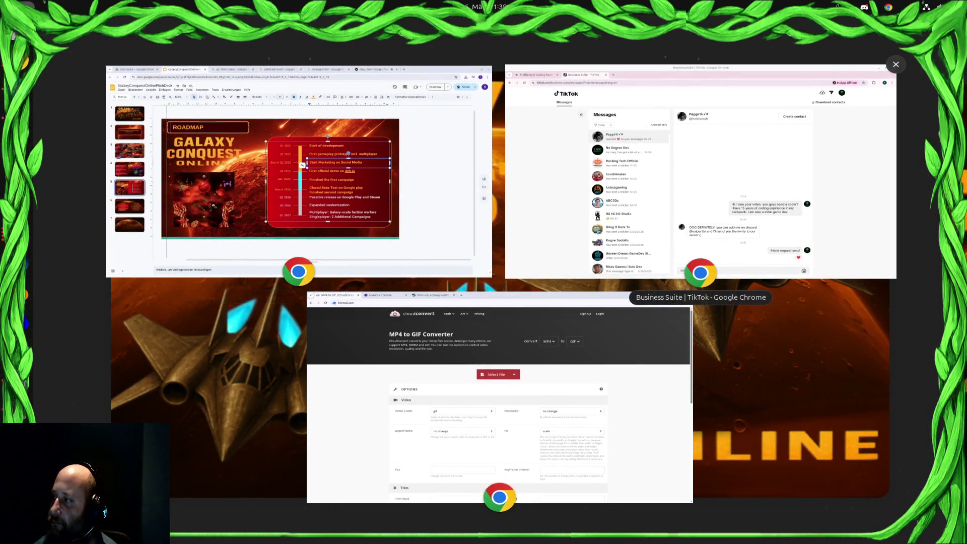
{"action": "key", "text": "super"}
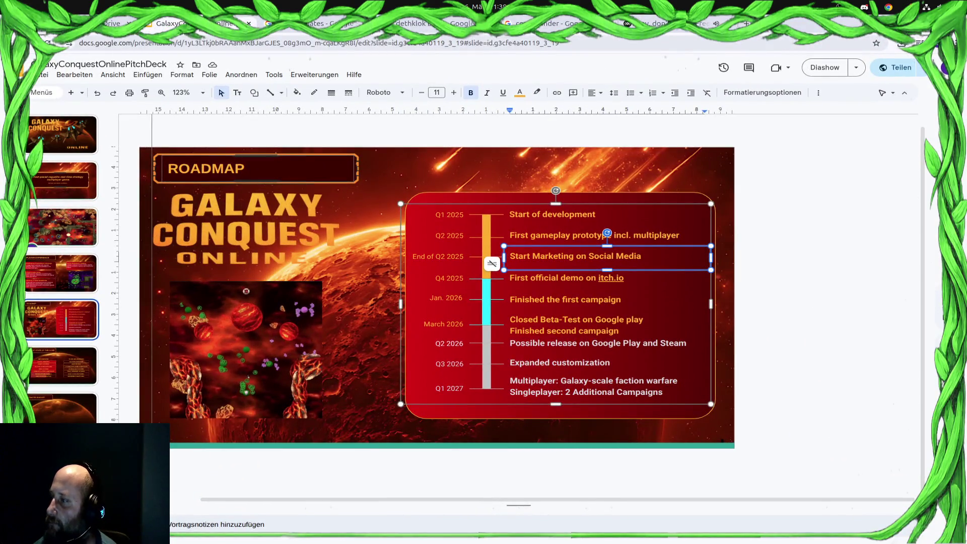